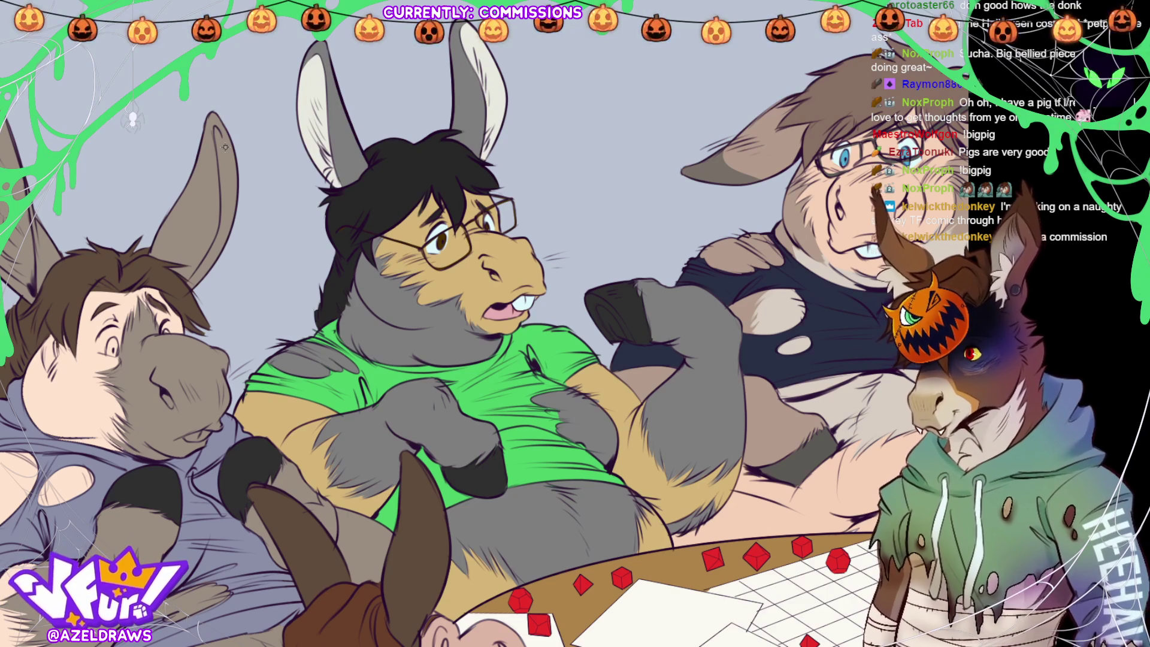
- Select the grey fur, paint pale cream patches on the donkey's neck and chest, then deselect
left_click(538, 515)
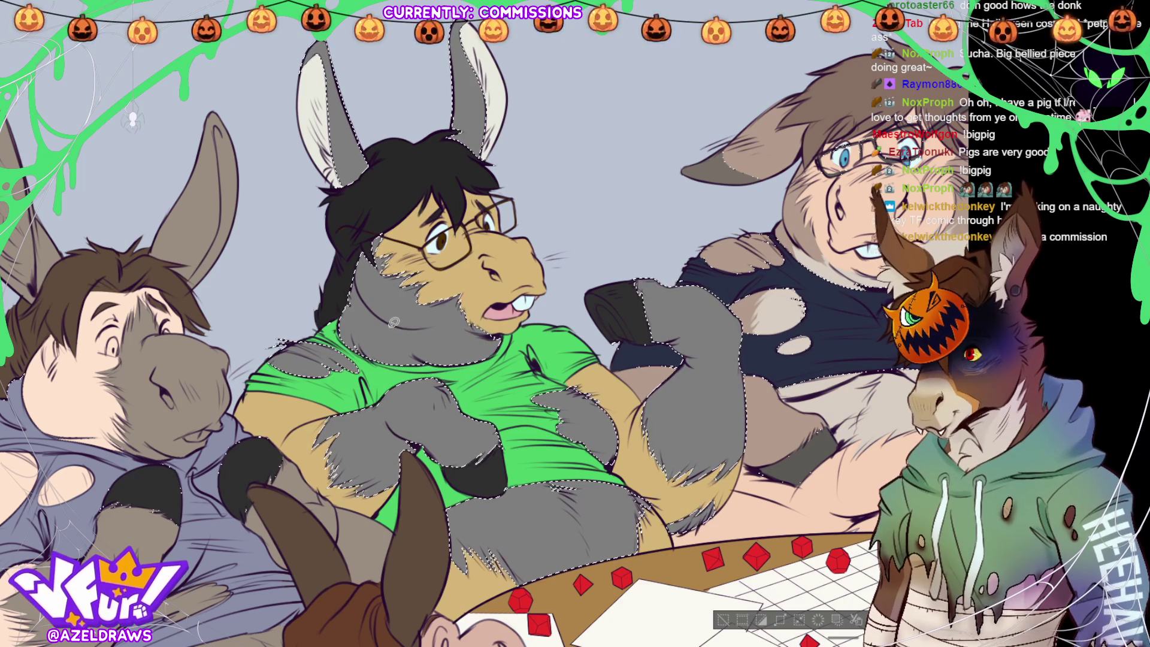
left_click_drag(401, 328, 505, 343)
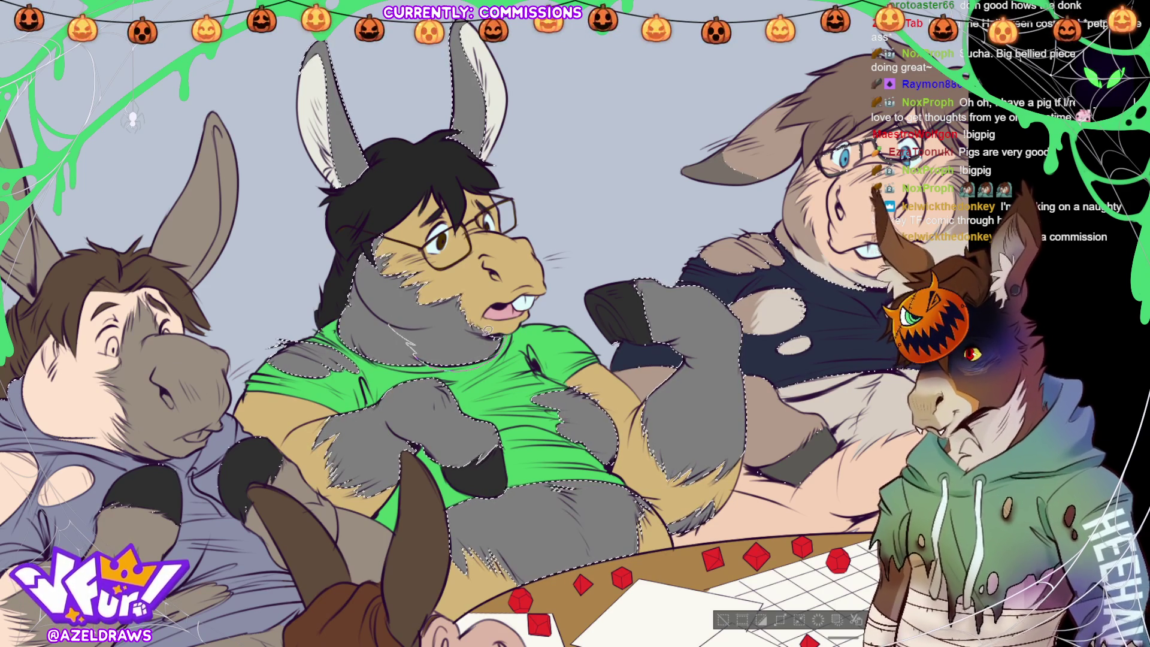
left_click_drag(419, 348, 491, 341)
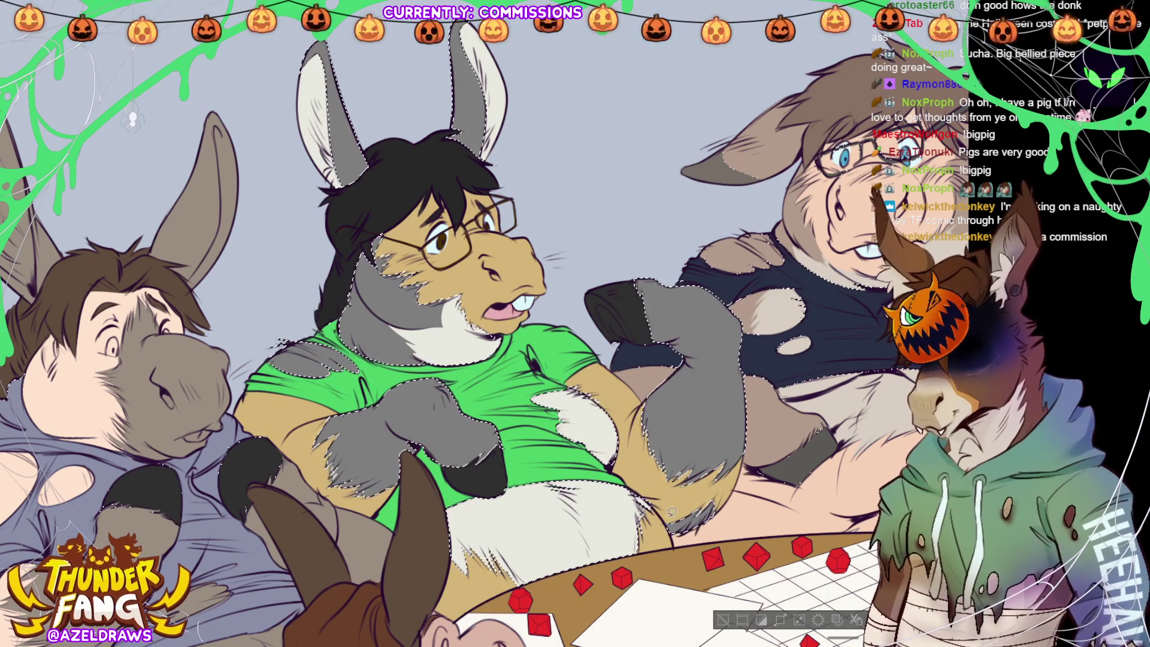
left_click(725, 620)
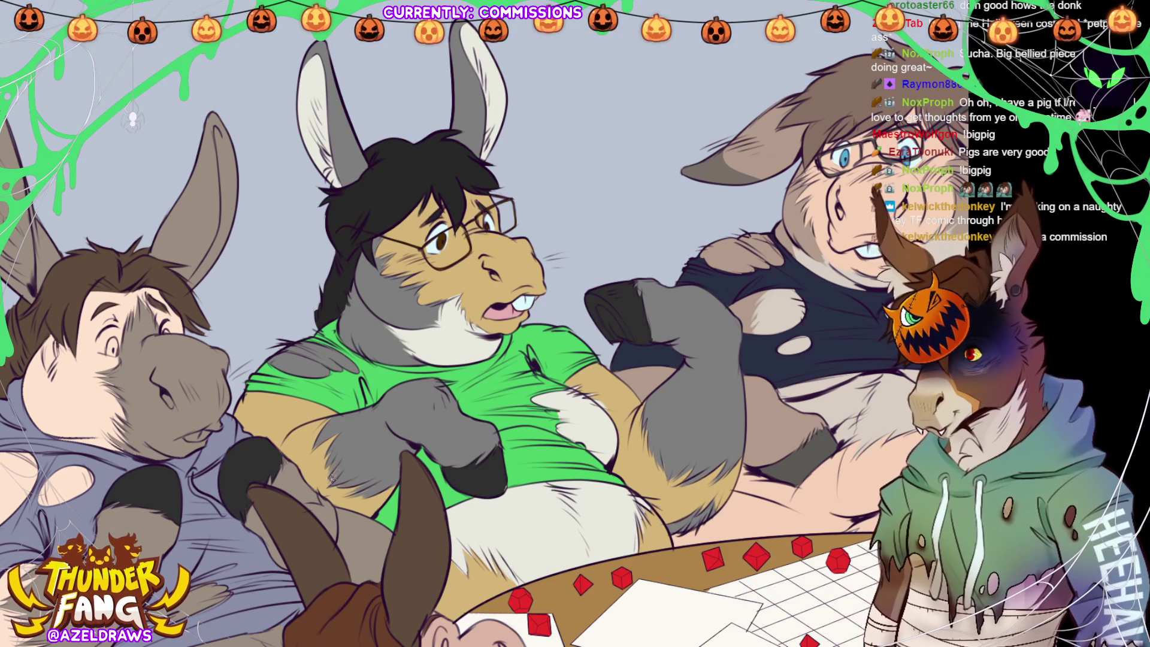
left_click_drag(484, 367, 613, 295)
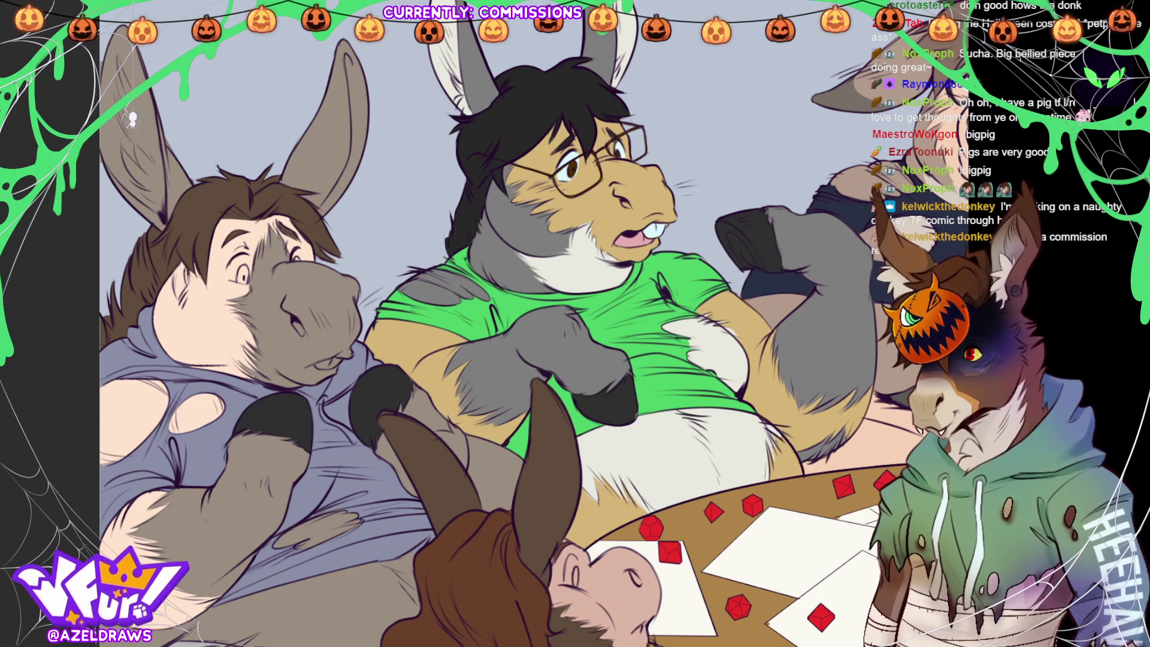
- Lighten the grey on the donkey's muzzle and zoom out to show the whole table scene
left_click(324, 280)
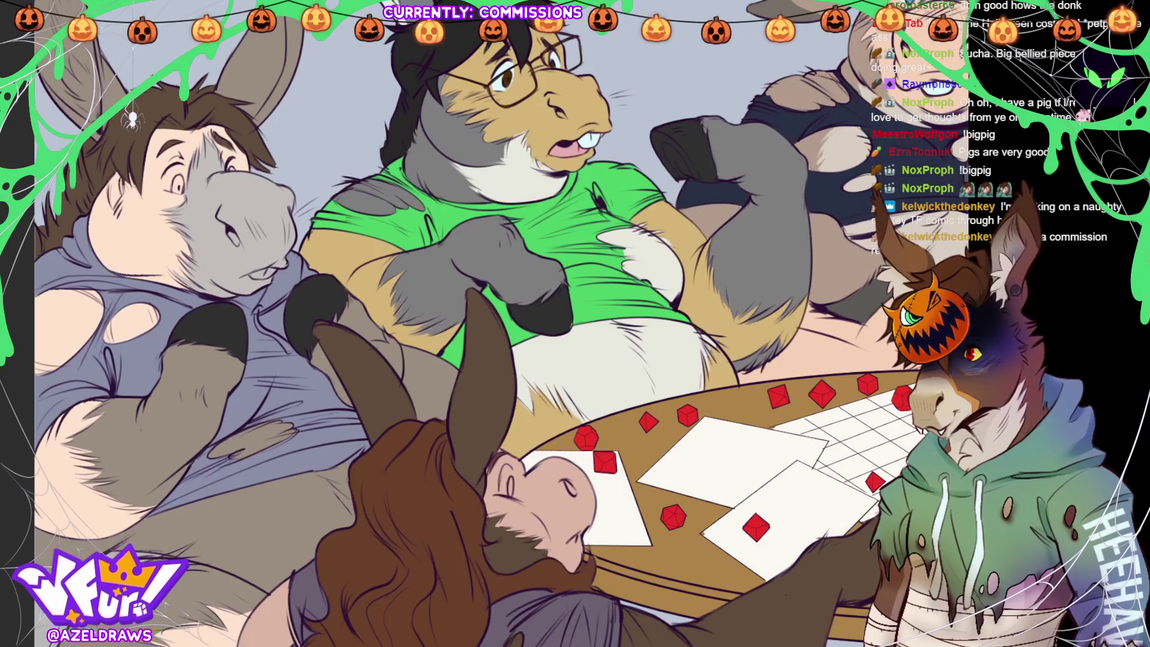
key("ctrl+minus")
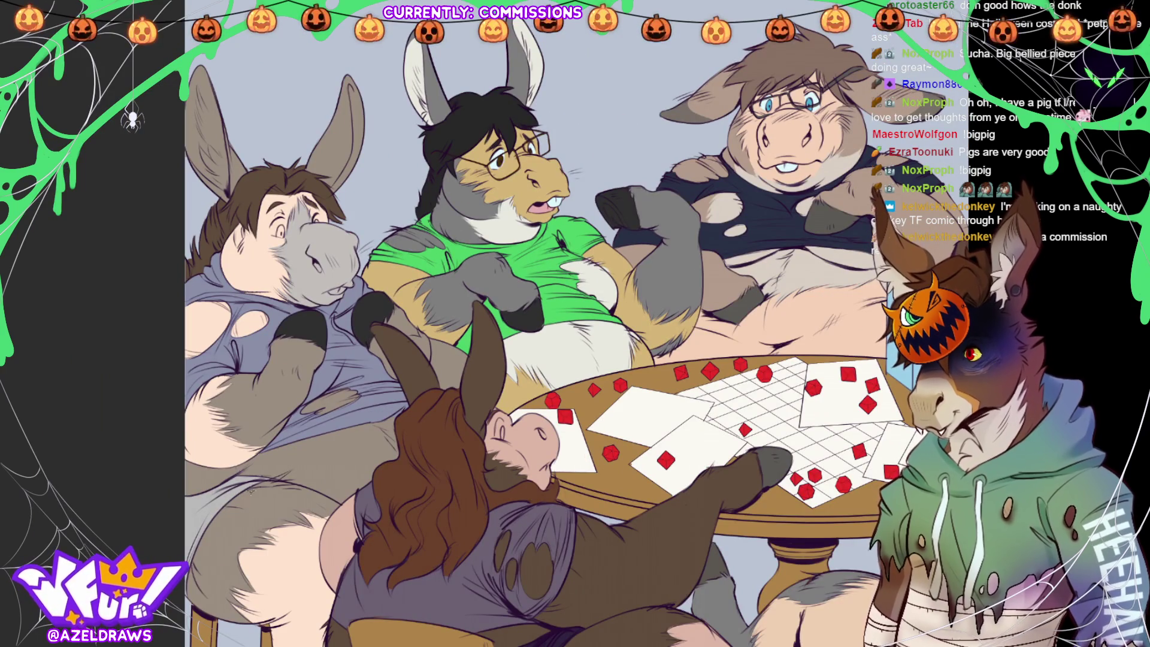
- Select and clear the characters' grey fur areas, then sample the character's mouth colour
left_click(351, 472)
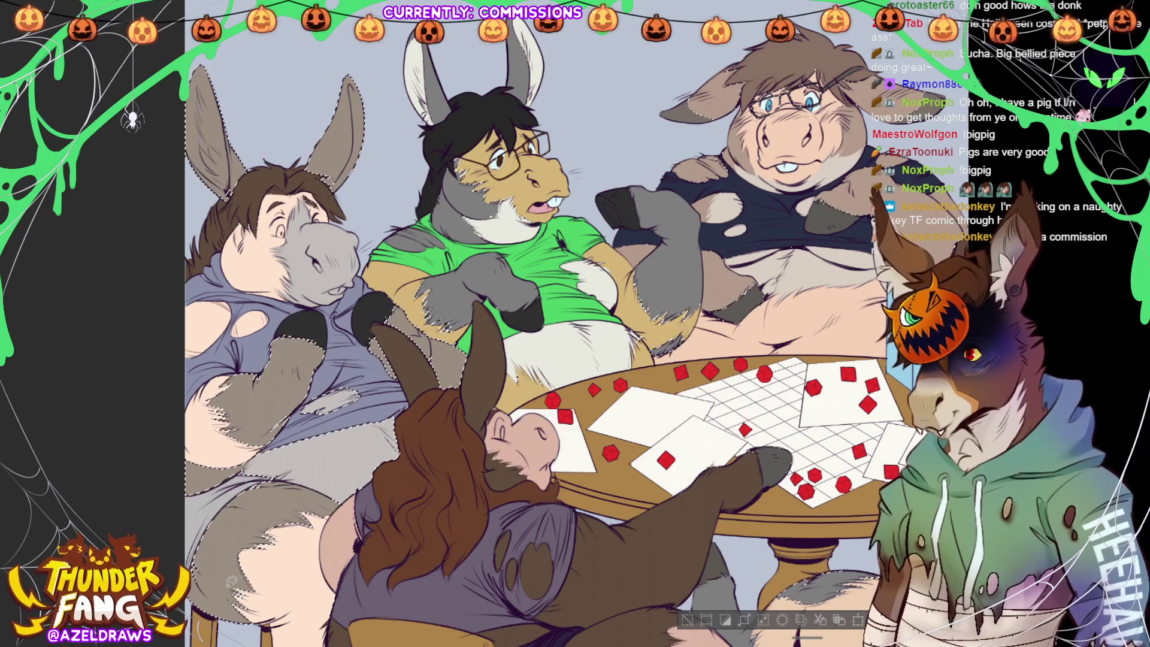
left_click(687, 620)
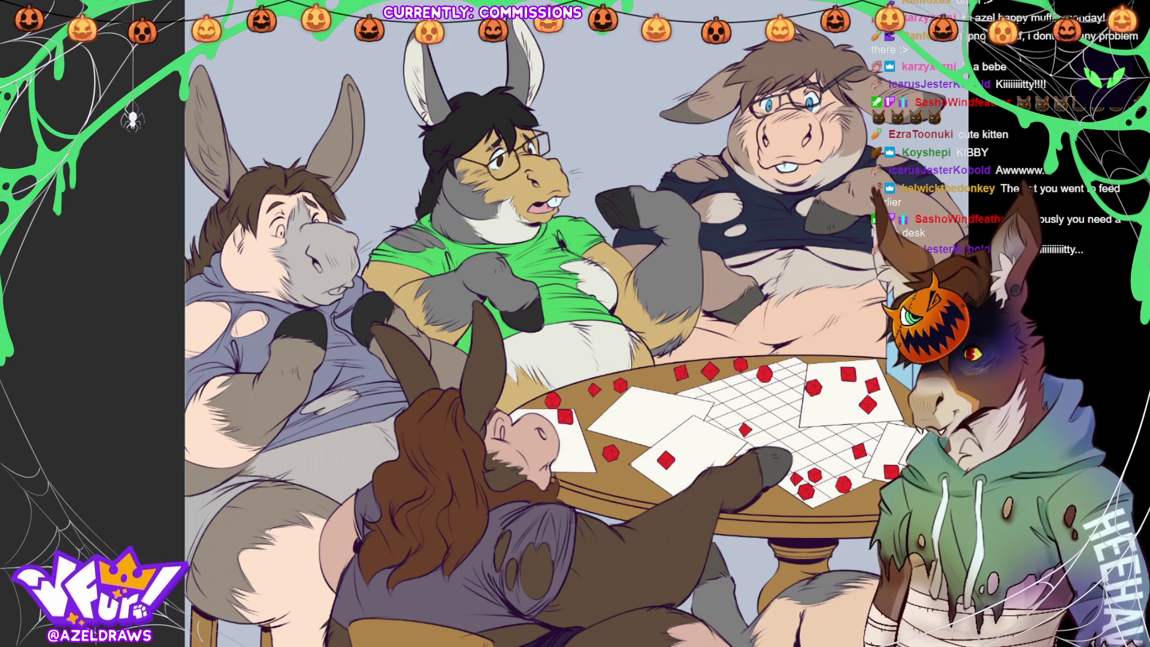
left_click(556, 204)
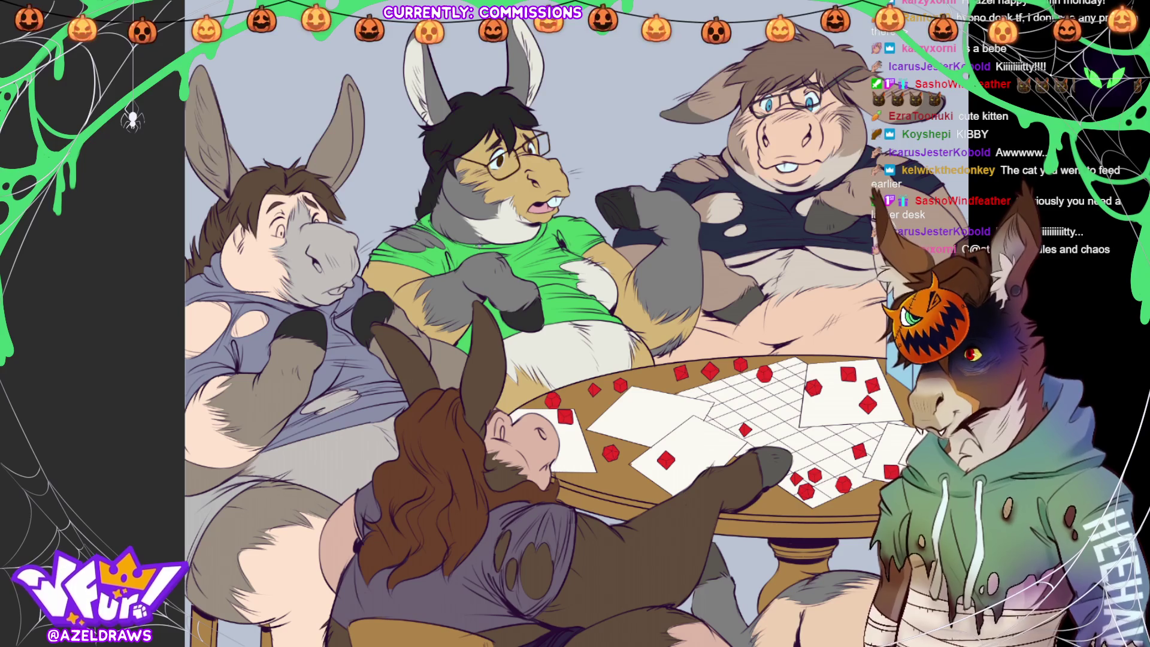
scroll(462, 335, "up", 2)
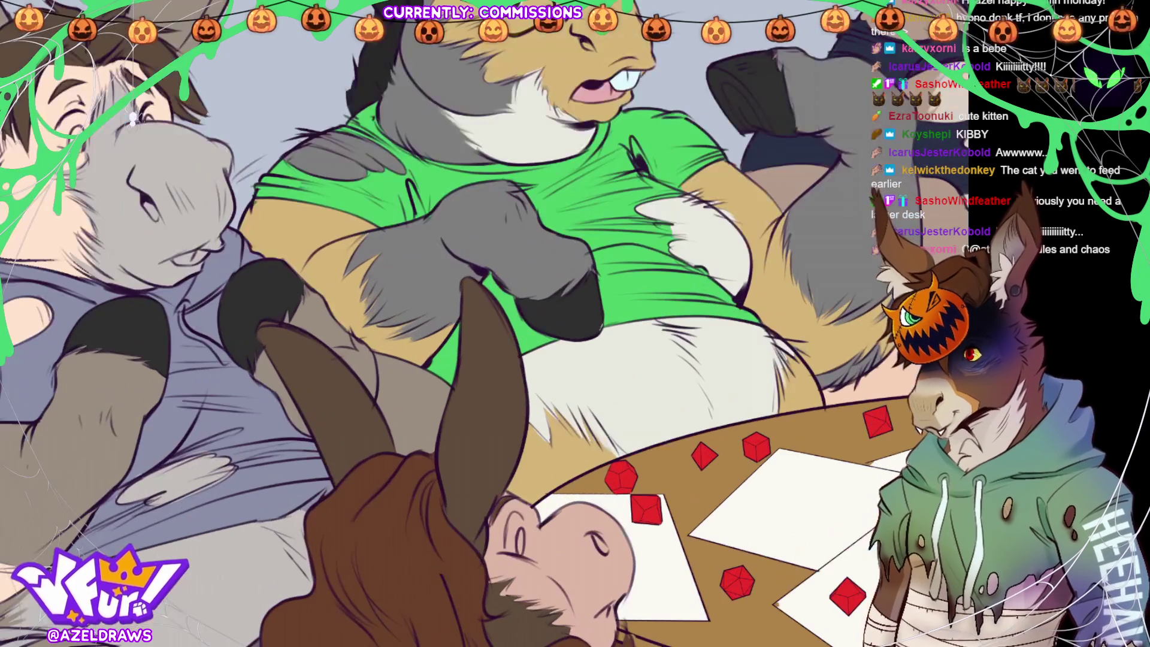
- Zoom and pan to a close-up of the left-hand donkeys' faces for the blue eyes
scroll(479, 318, "down", 1)
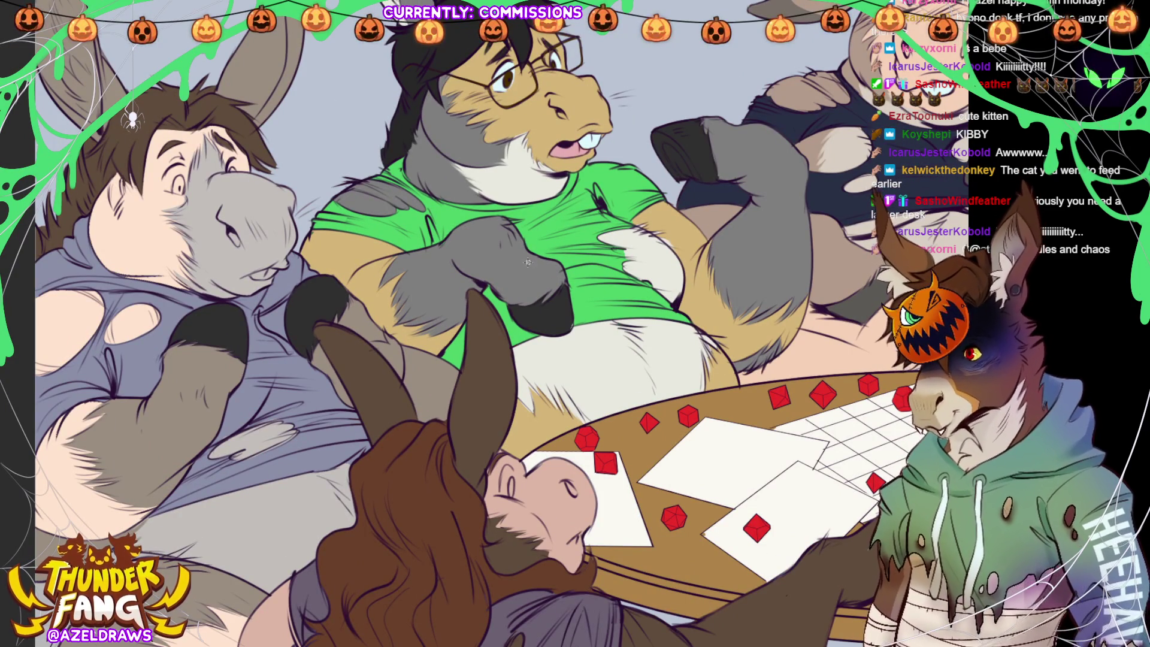
left_click_drag(685, 223, 791, 264)
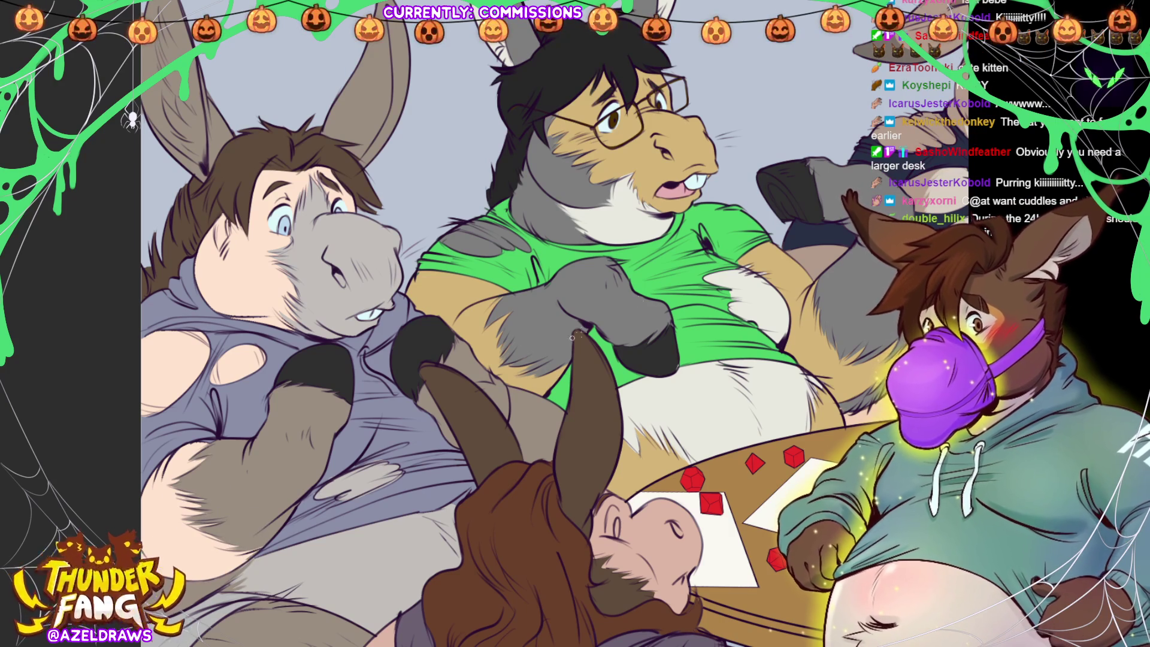
scroll(517, 370, "down", 2)
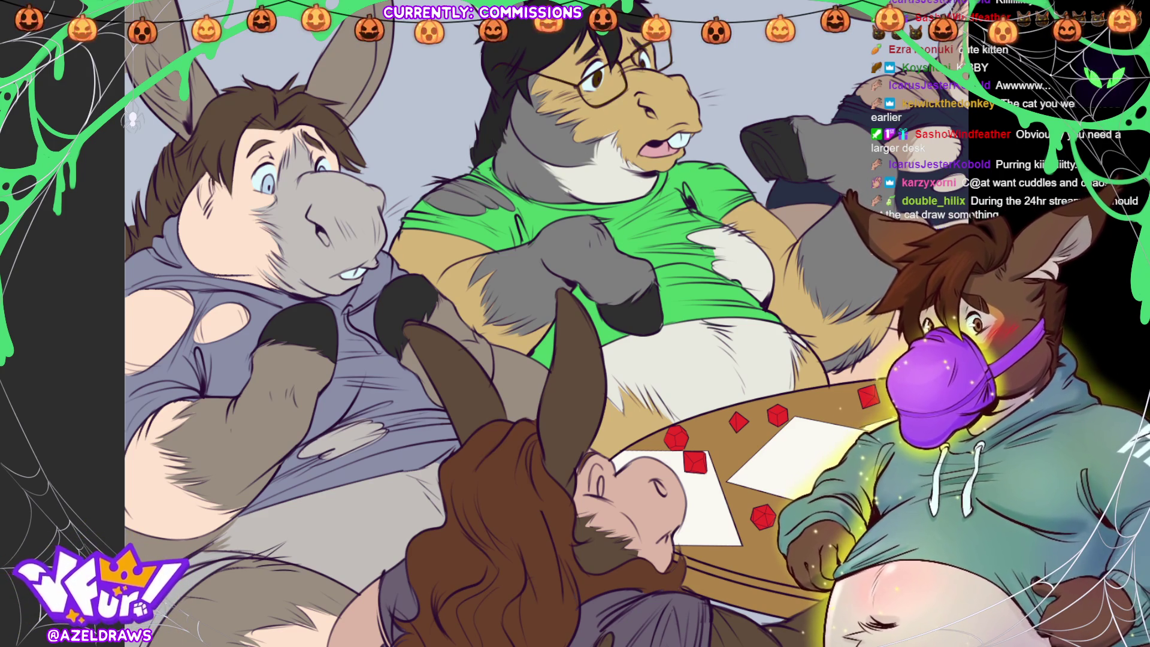
- Pan down to the table and lower characters, then fit the whole illustration to the window
left_click_drag(265, 556, 209, 399)
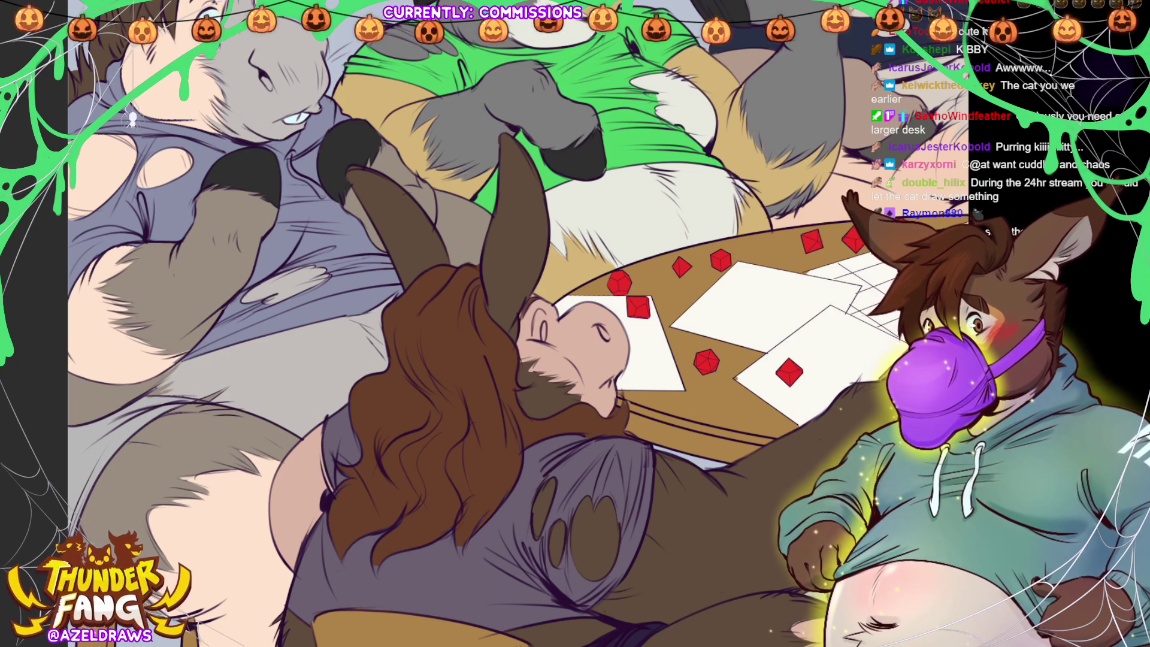
key("ctrl+0")
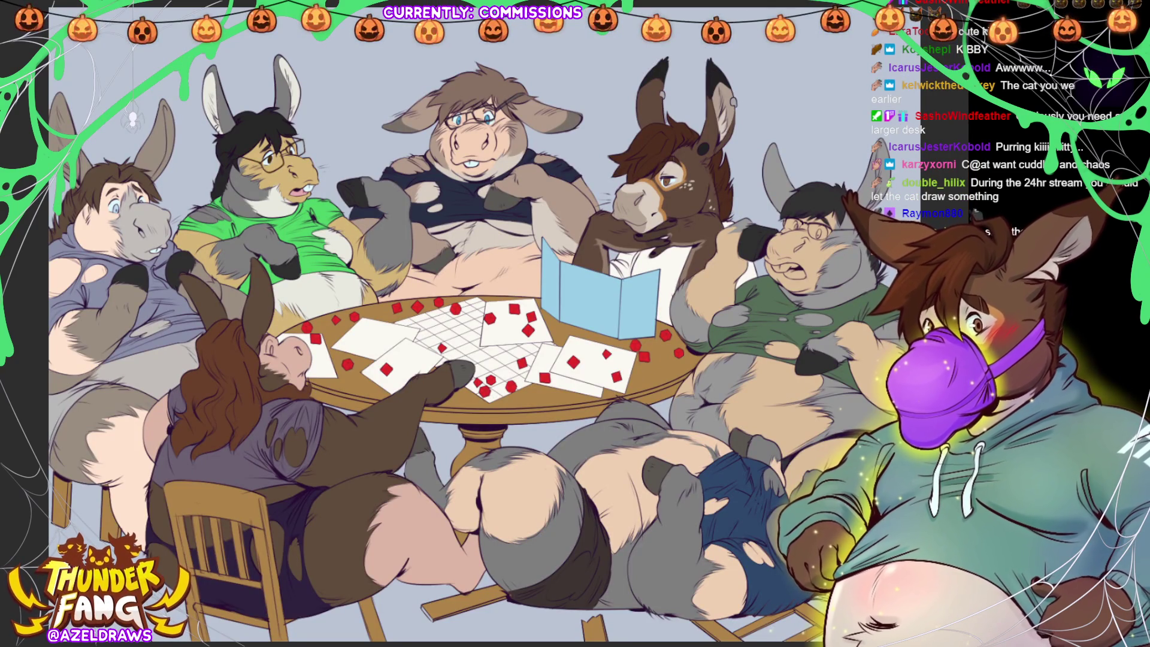
- Zoom in on the front long-haired donkey's face, then fit the whole artwork back in view
scroll(411, 402, "up", 5)
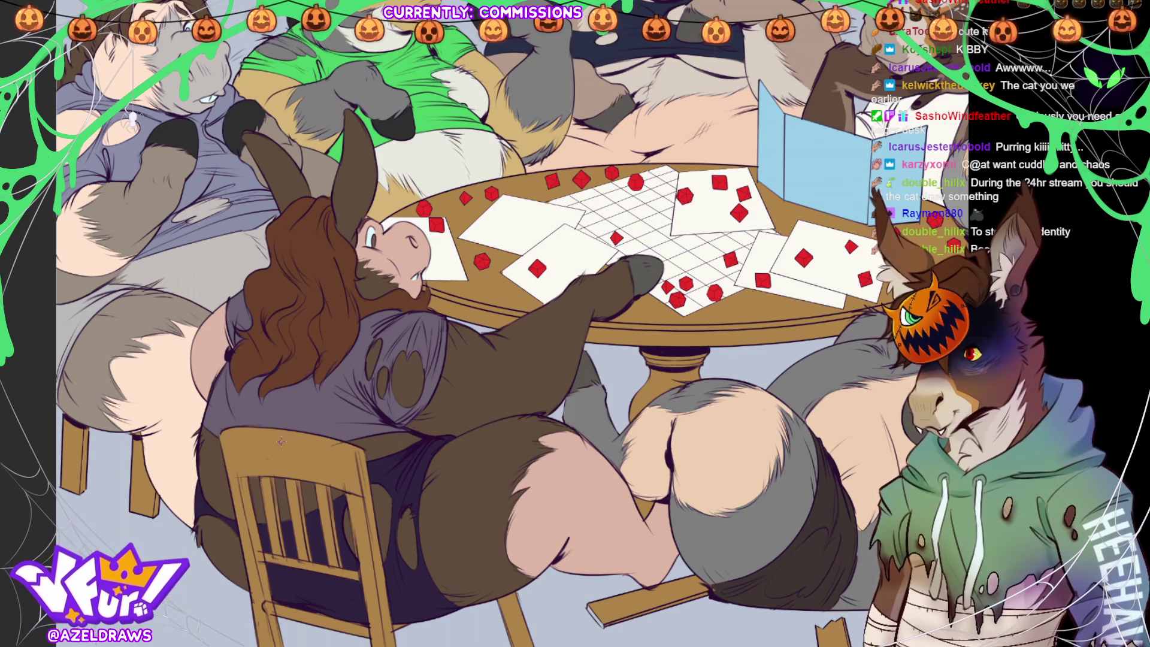
key("ctrl+0")
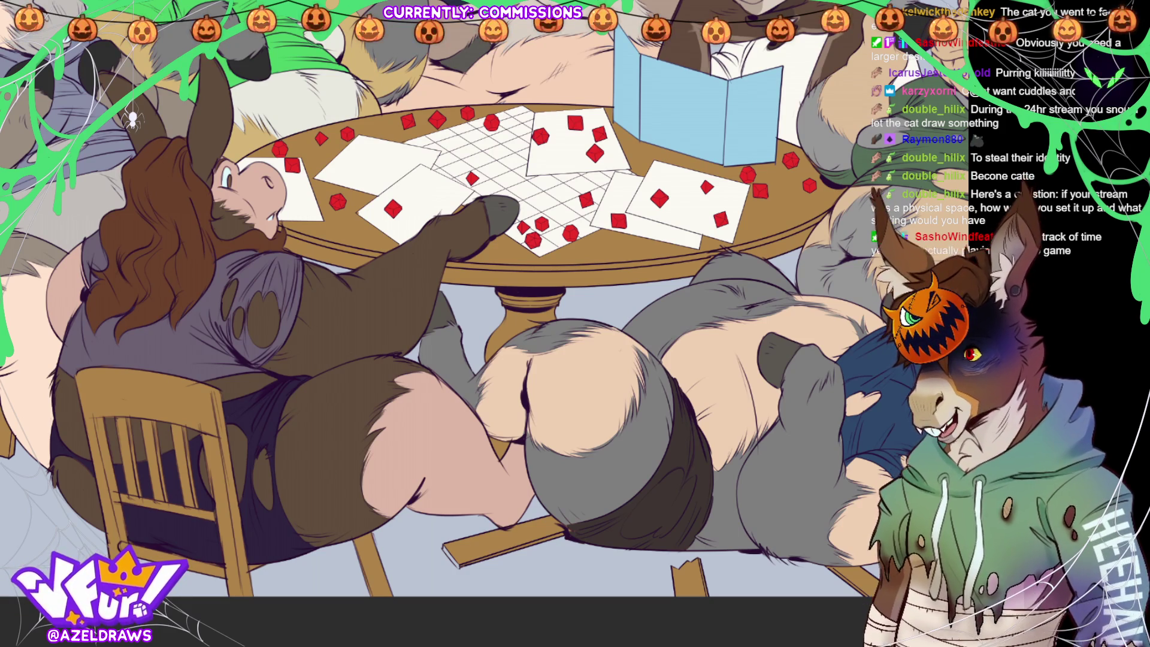
- Fit the whole tabletop illustration back into the window
key("ctrl+0")
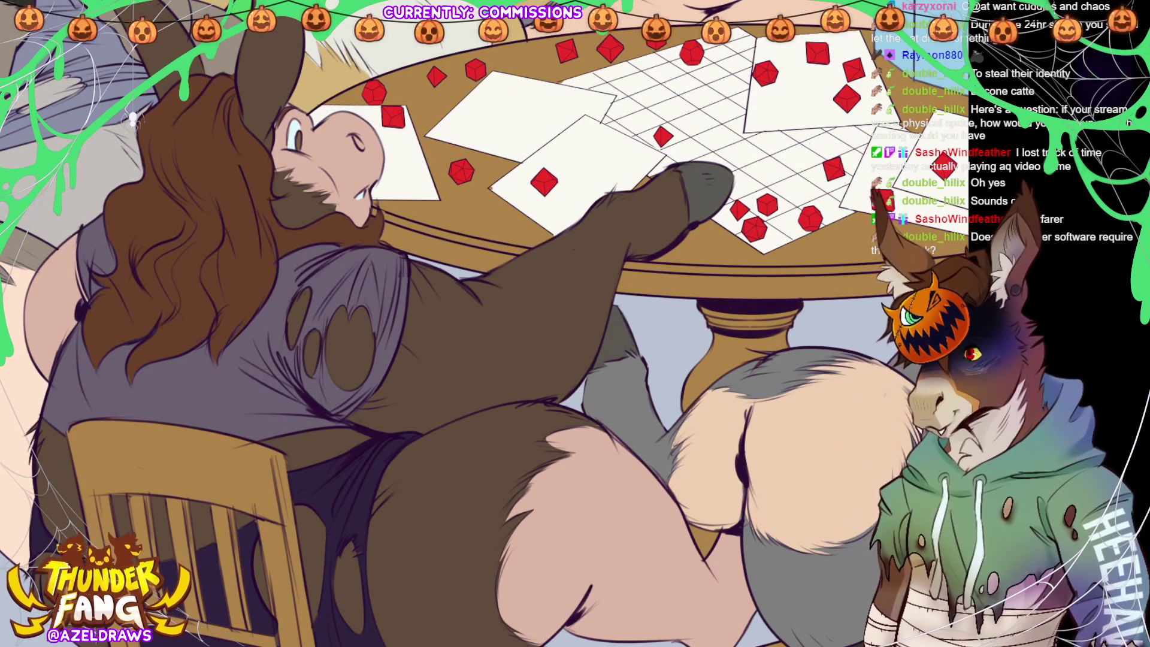
- Select the long-haired brown donkey in the foreground as the active selection
left_click(247, 285)
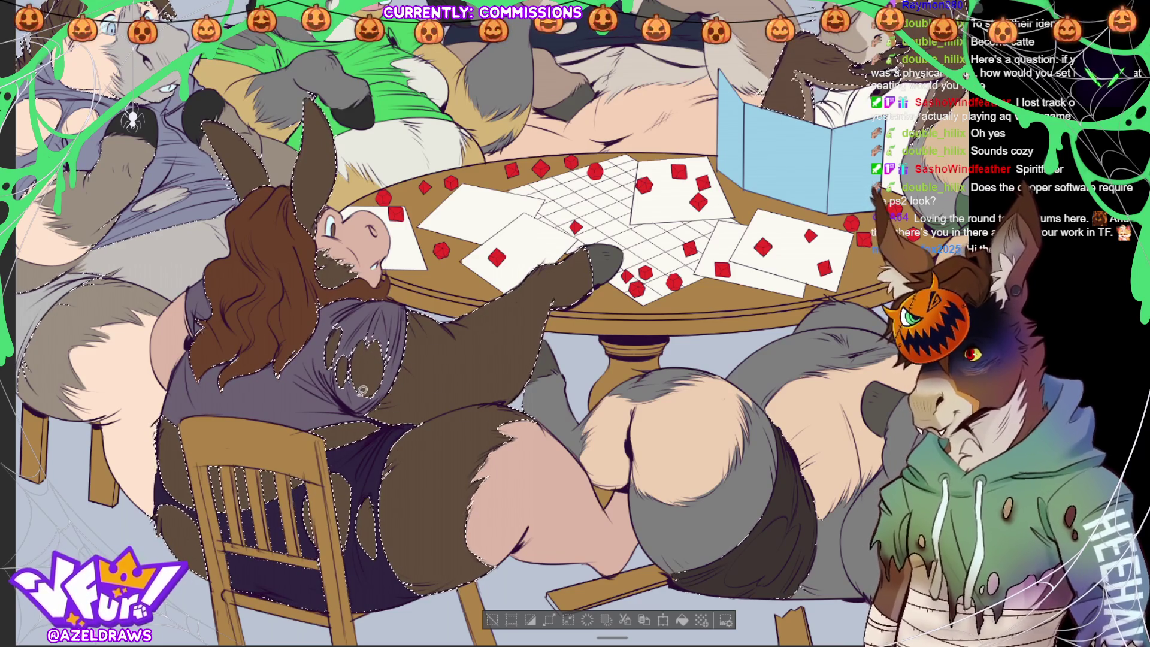
- Brush lighter shading onto the brown-haired donkey's arm, then pan up to the players' heads
left_click_drag(430, 388, 450, 394)
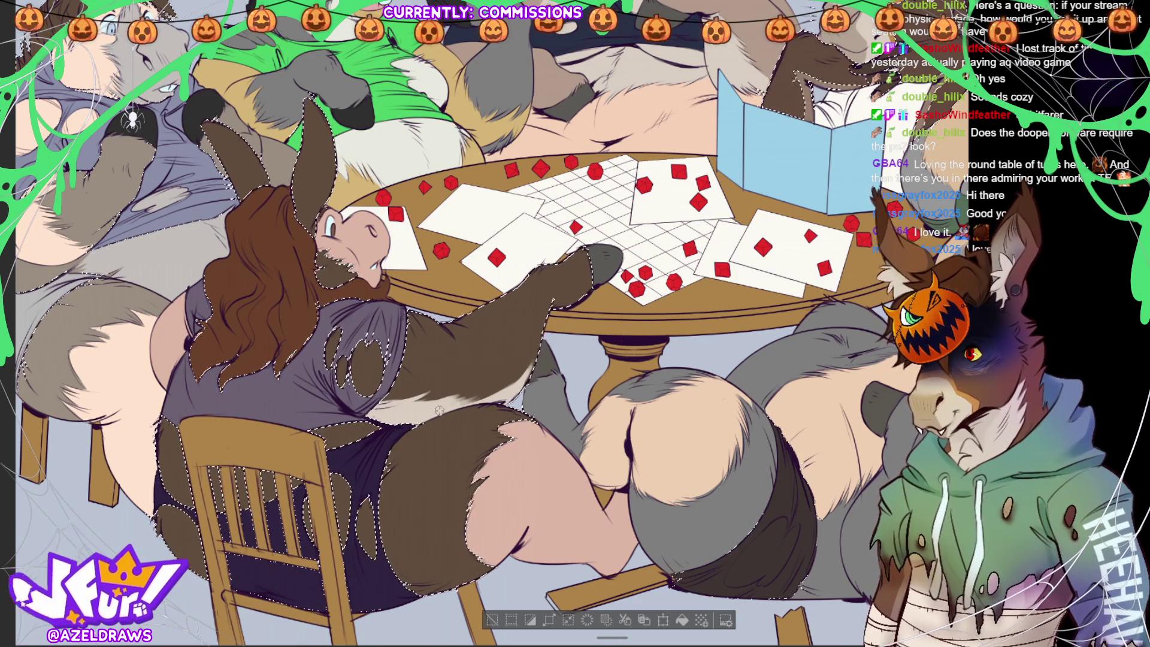
mouse_move(708, 300)
left_mouse_down()
mouse_move(589, 401)
mouse_move(532, 491)
mouse_move(670, 425)
left_mouse_up()
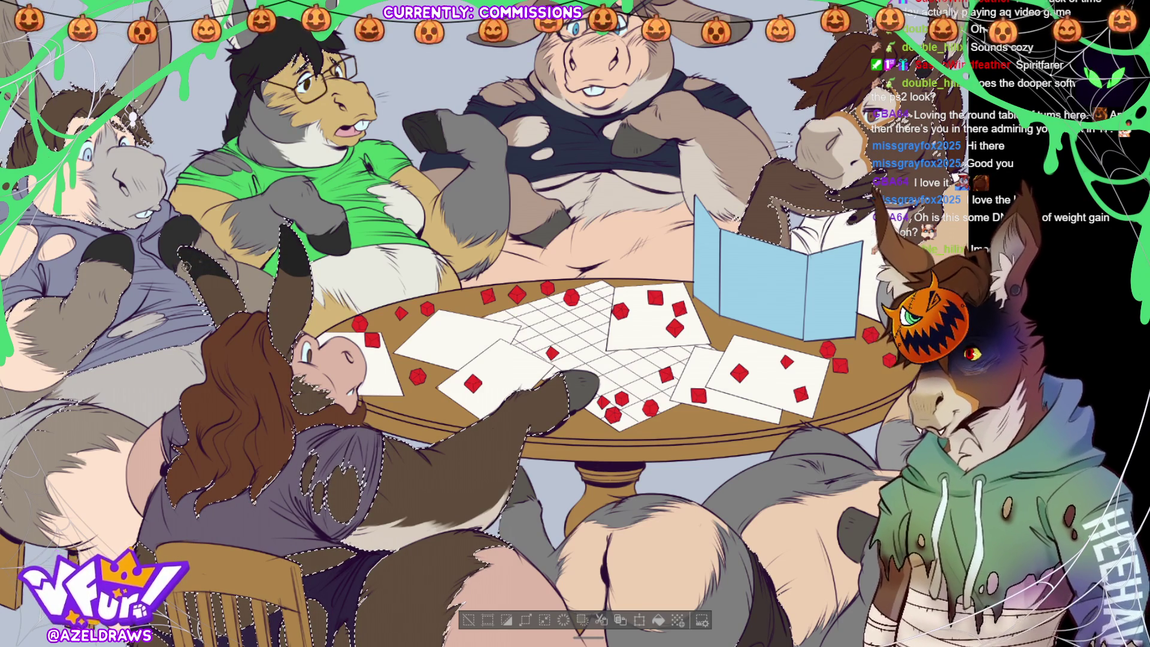
- Deselect the brown-haired donkey and fit the whole artwork in the window
left_click(469, 620)
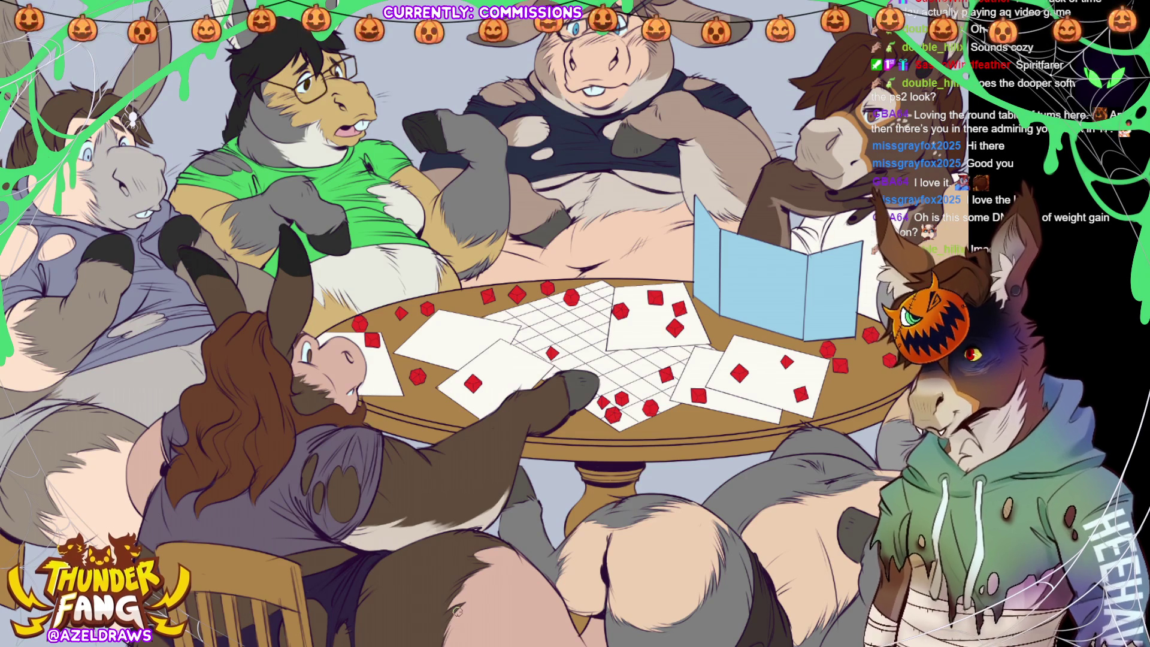
key("ctrl+0")
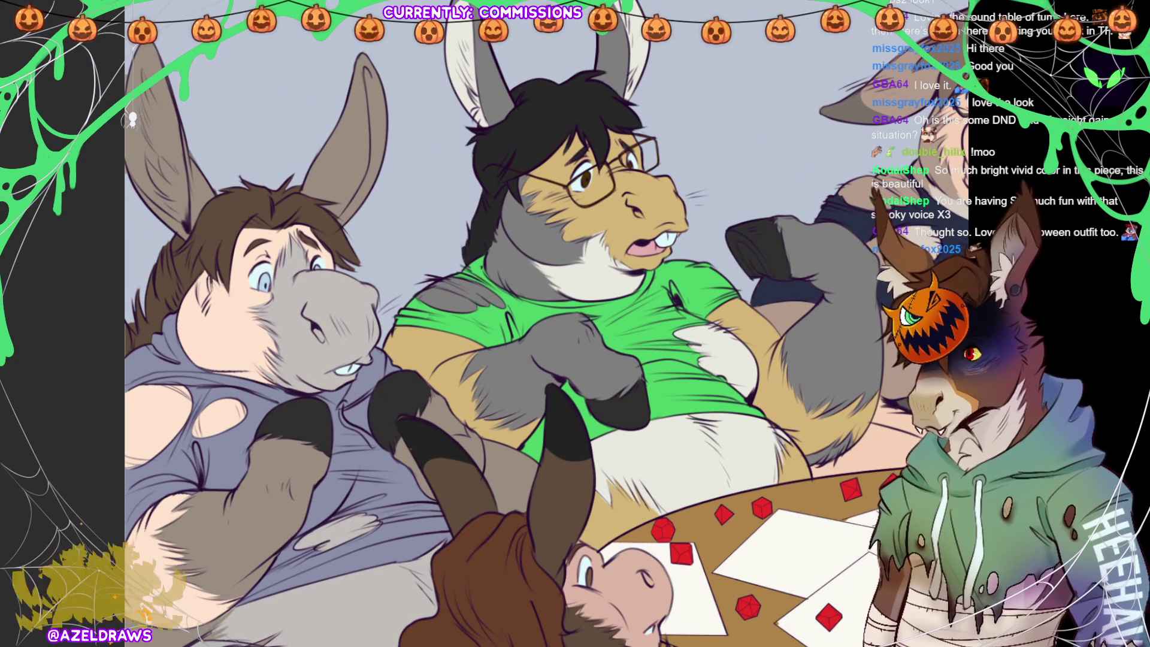
- Draw a small dark stroke on the left grey donkey's cheek
mouse_move(201, 275)
left_mouse_down()
mouse_move(204, 305)
mouse_move(214, 289)
mouse_move(210, 308)
mouse_move(219, 294)
mouse_move(203, 278)
left_mouse_up()
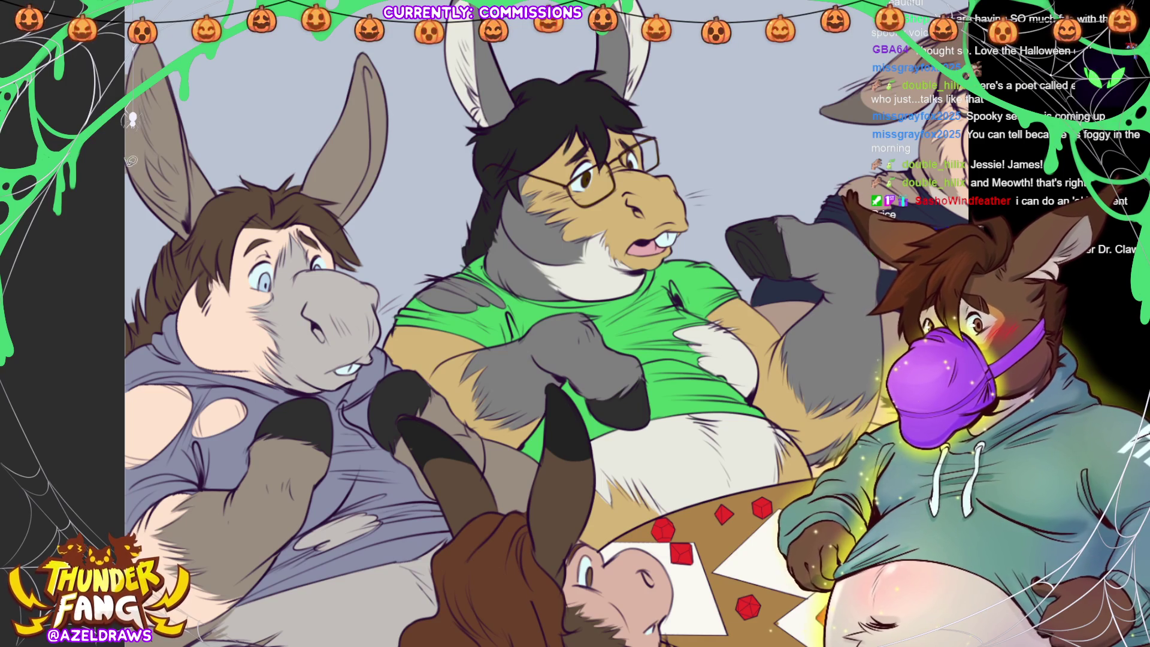
- Paint a fur marking along the left donkey's ear edge and shade its inner ear
mouse_move(148, 188)
left_mouse_down()
mouse_move(194, 214)
mouse_move(182, 89)
left_mouse_up()
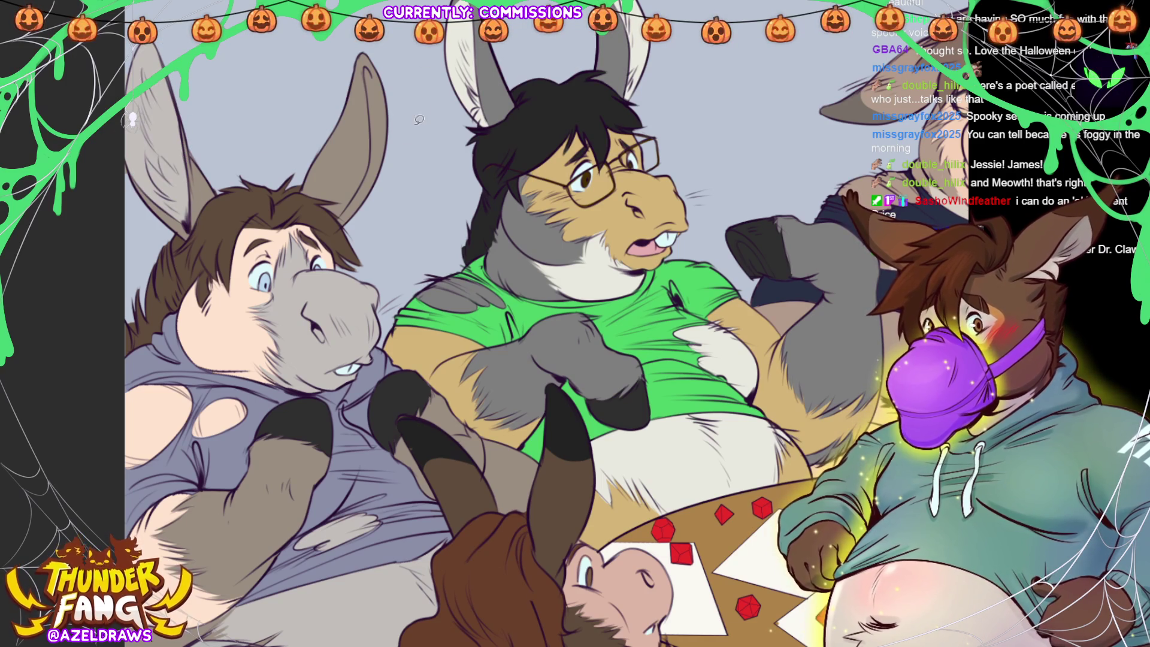
mouse_move(350, 222)
left_mouse_down()
mouse_move(344, 209)
mouse_move(373, 152)
mouse_move(369, 91)
mouse_move(373, 243)
left_mouse_up()
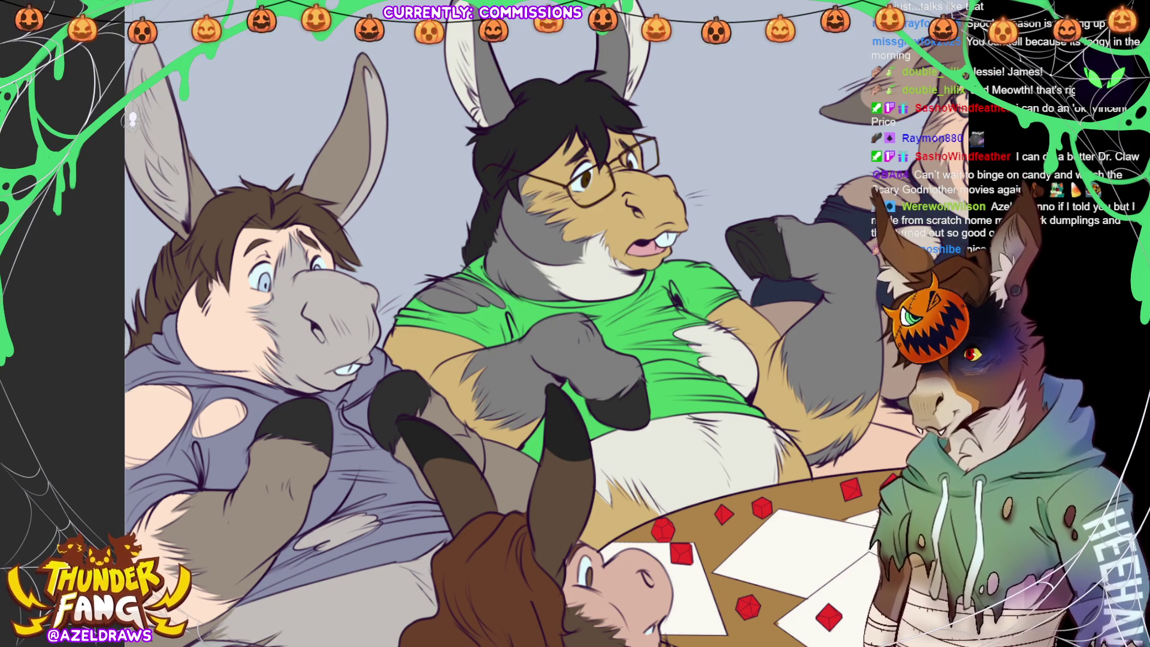
key("ctrl+0")
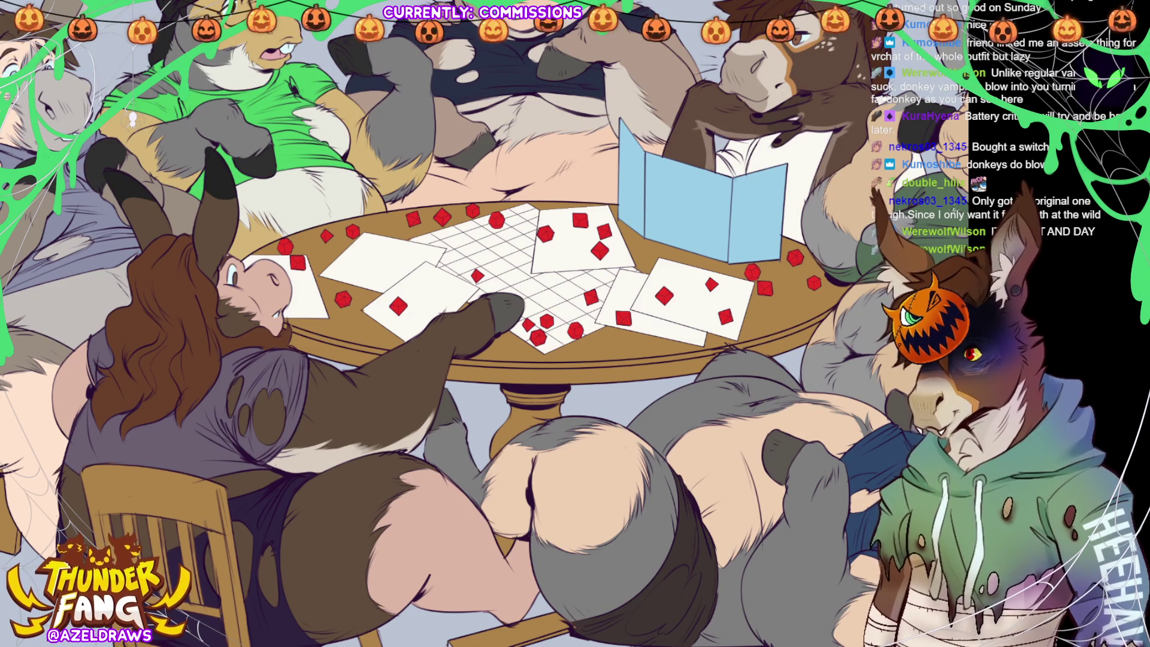
scroll(484, 355, "down", 3)
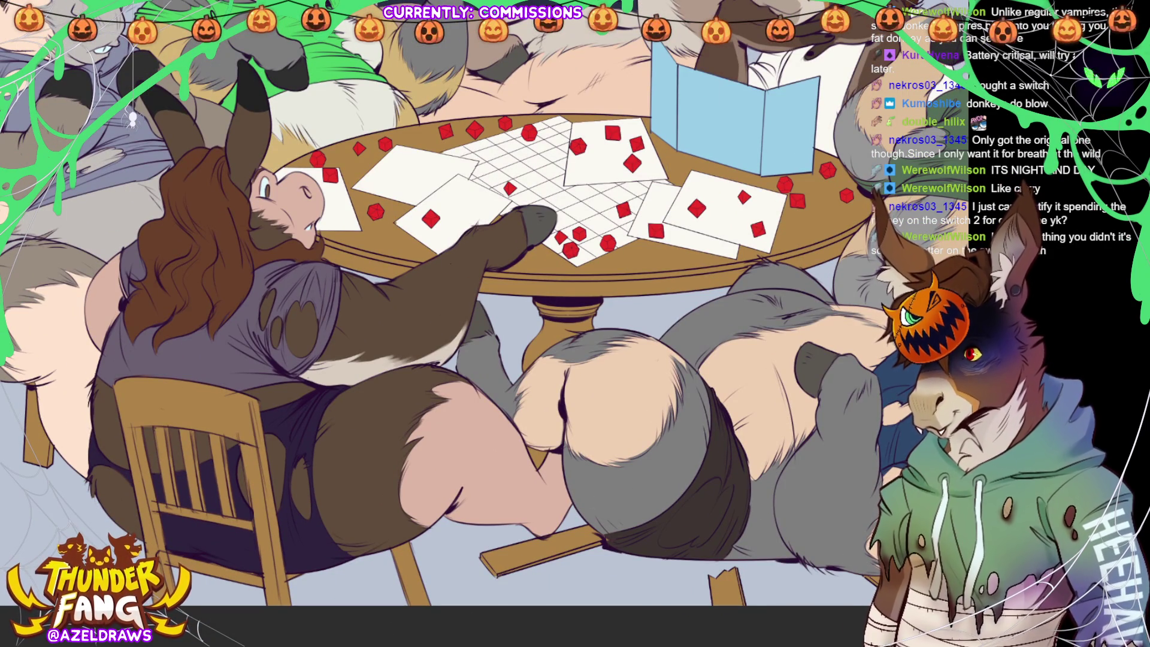
scroll(484, 349, "right", 5)
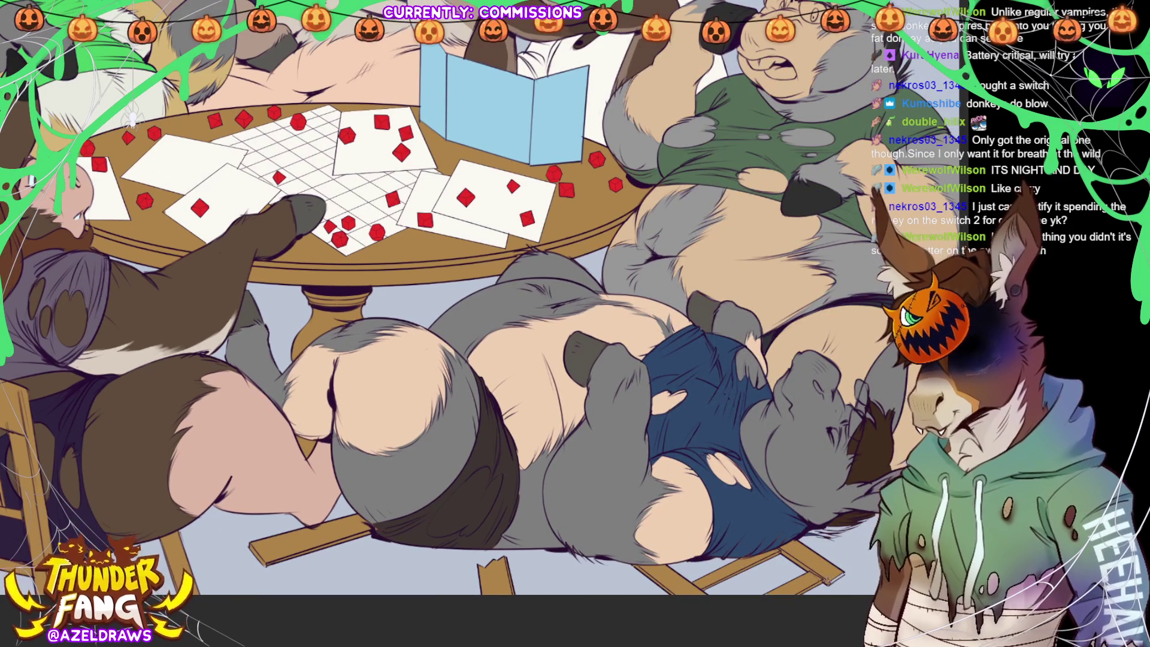
scroll(485, 349, "left", 5)
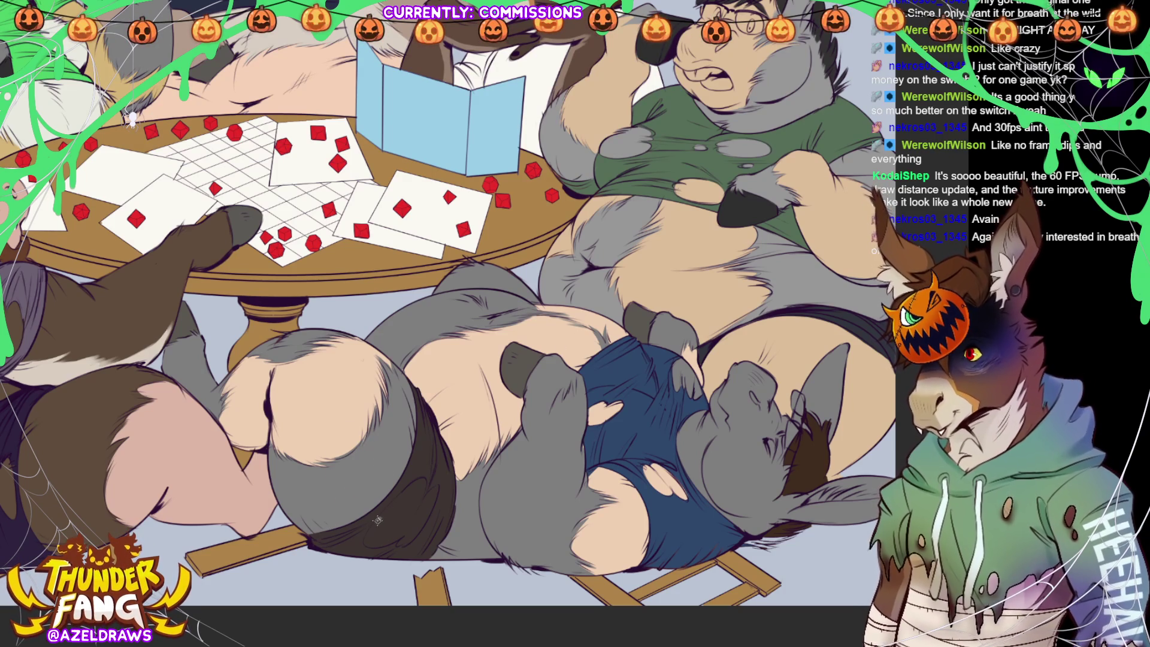
- Paint a light grey loop on the lying donkey's dark leg band, retracing it to brighten
mouse_move(367, 537)
left_mouse_down()
mouse_move(408, 534)
mouse_move(420, 516)
mouse_move(405, 542)
mouse_move(367, 542)
mouse_move(420, 481)
left_mouse_up()
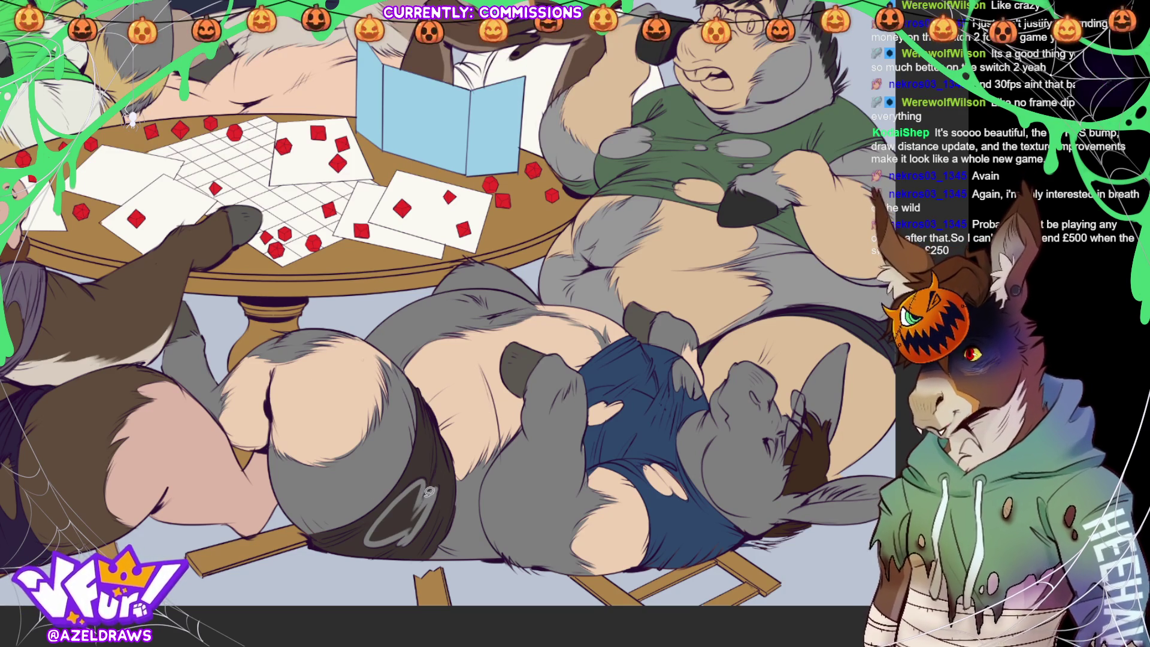
mouse_move(425, 477)
left_mouse_down()
mouse_move(374, 530)
mouse_move(412, 532)
mouse_move(448, 482)
left_mouse_up()
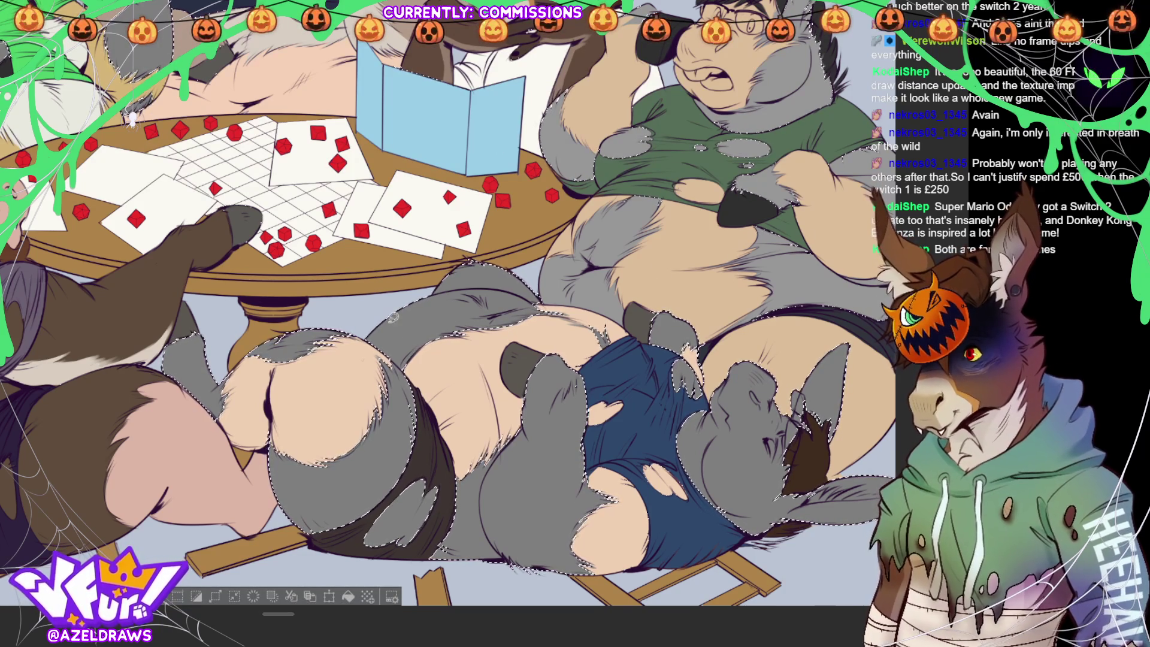
- Airbrush pale highlights onto the lying donkey's upper body fur and face
mouse_move(382, 346)
left_mouse_down()
mouse_move(407, 305)
mouse_move(511, 290)
left_mouse_up()
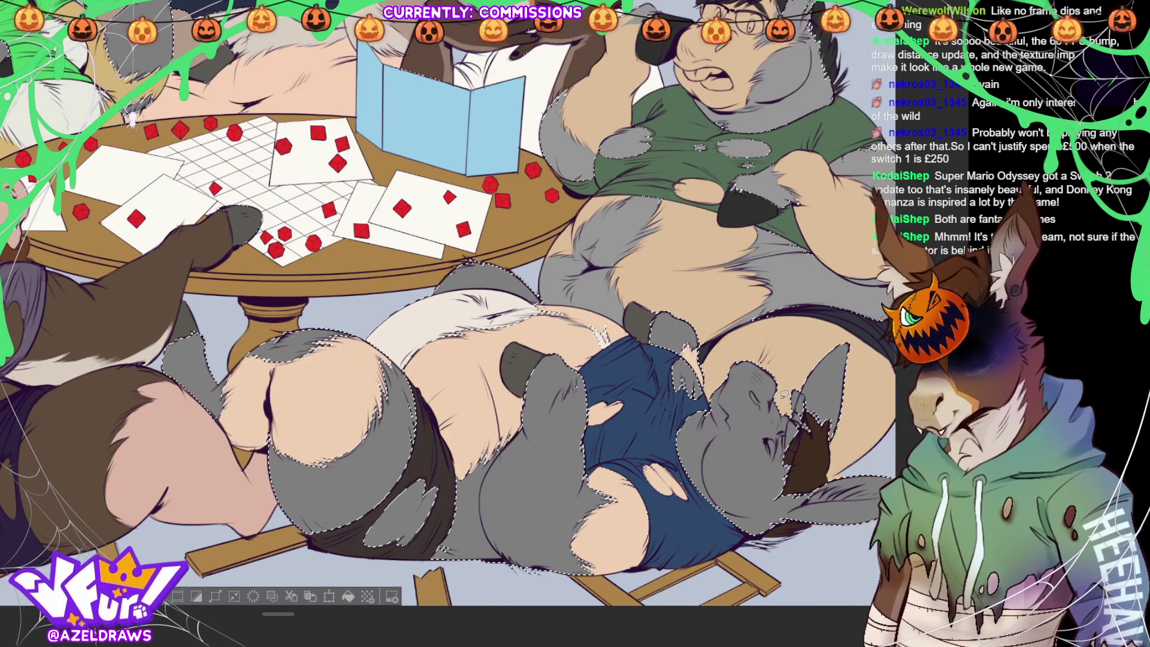
mouse_move(738, 492)
left_mouse_down()
mouse_move(743, 508)
mouse_move(764, 491)
mouse_move(770, 395)
mouse_move(754, 363)
mouse_move(722, 365)
mouse_move(717, 425)
left_mouse_up()
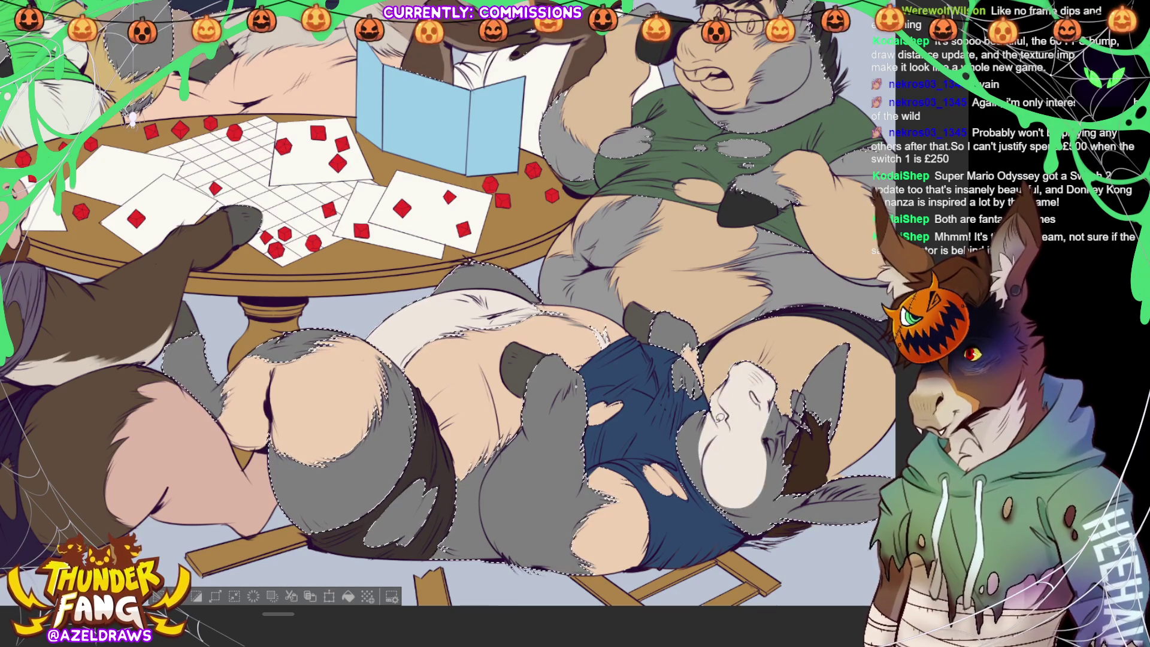
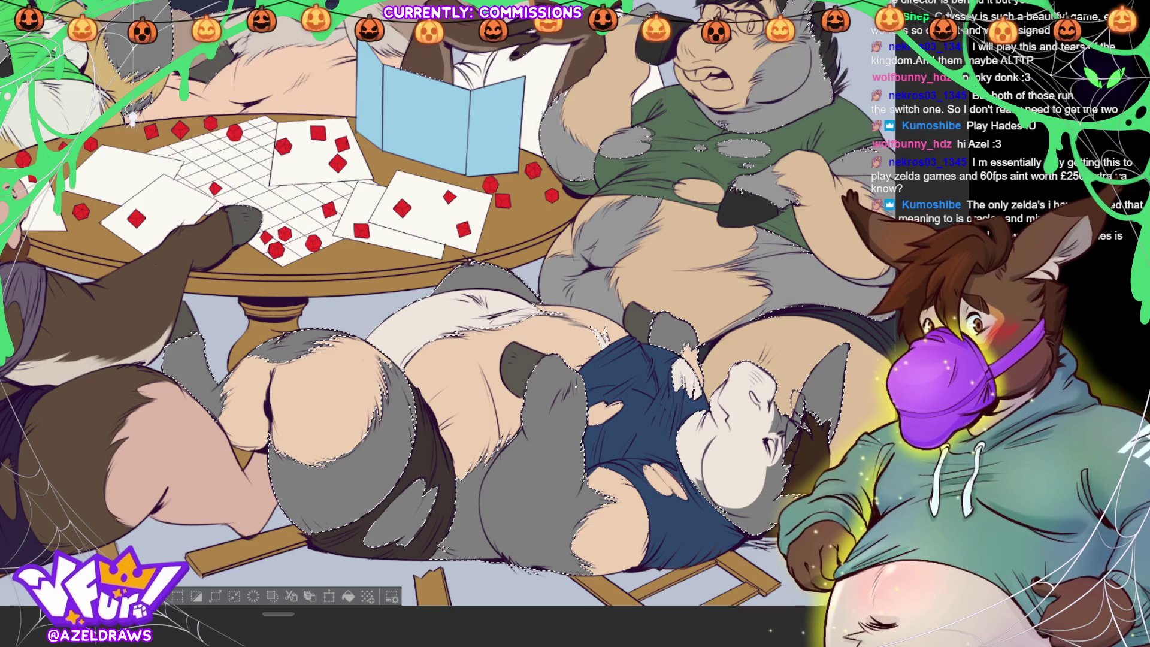
- Deselect the marching-ants selection around the flat-coloured donkeys
key("ctrl+d")
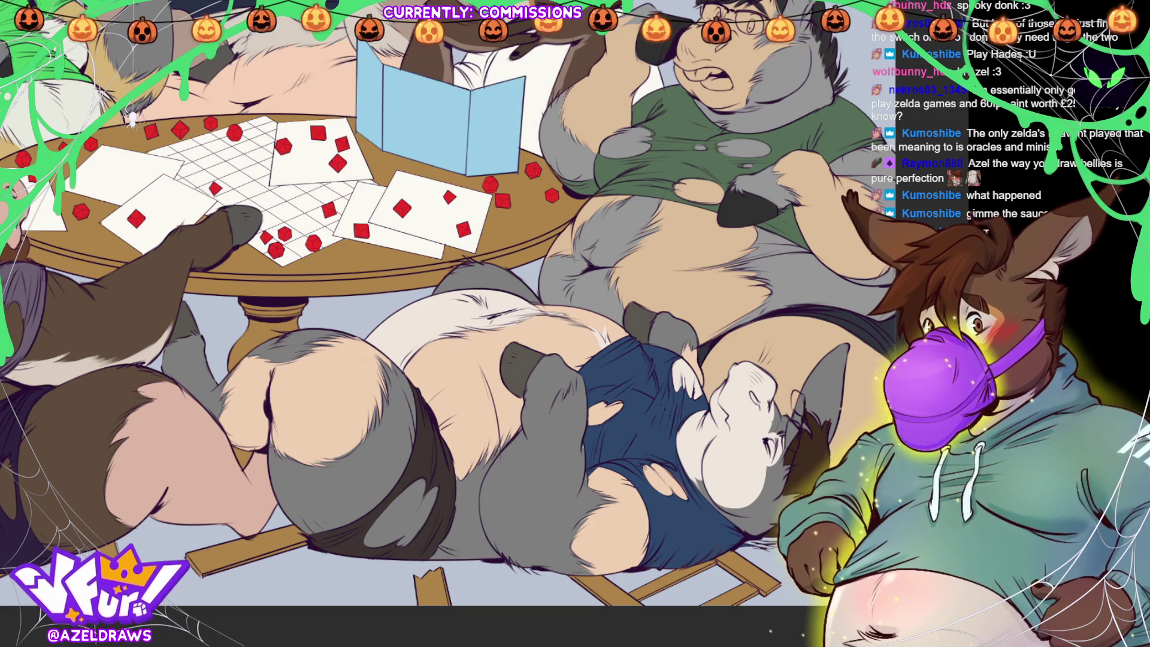
- Pan the view to centre on the lower donkey lying under the table
left_click_drag(450, 347, 329, 321)
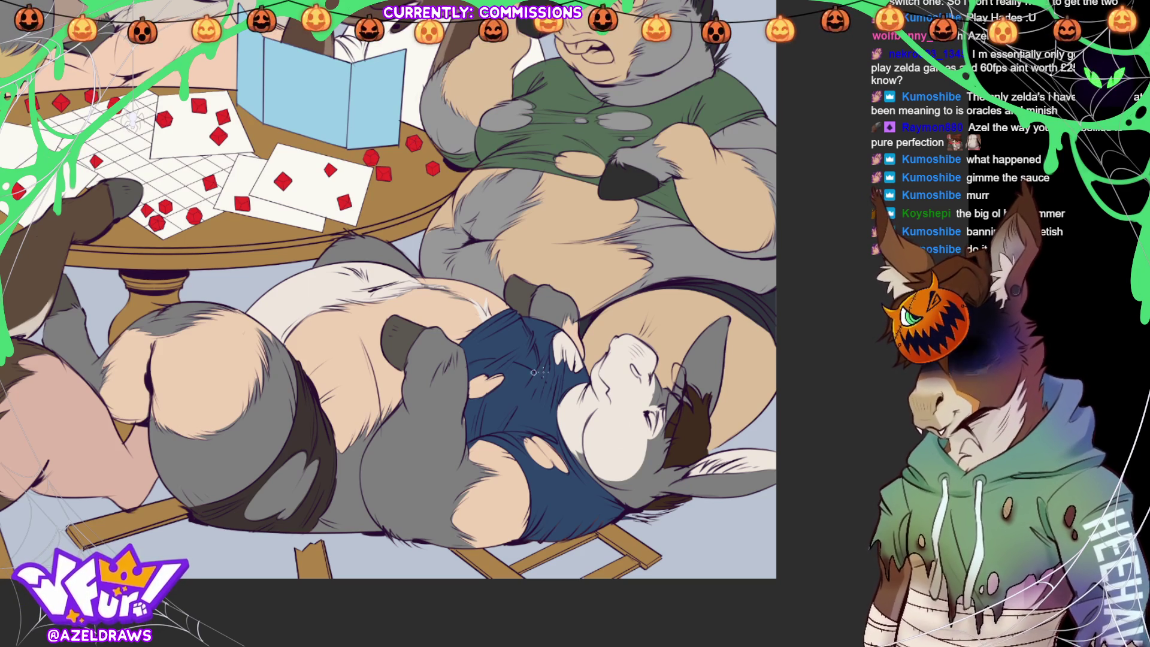
- Paint a tan marking around the lower donkey's eye, enlarge the brush, and select its grey fur
mouse_move(653, 371)
left_mouse_down()
mouse_move(646, 416)
mouse_move(659, 381)
mouse_move(659, 396)
left_mouse_up()
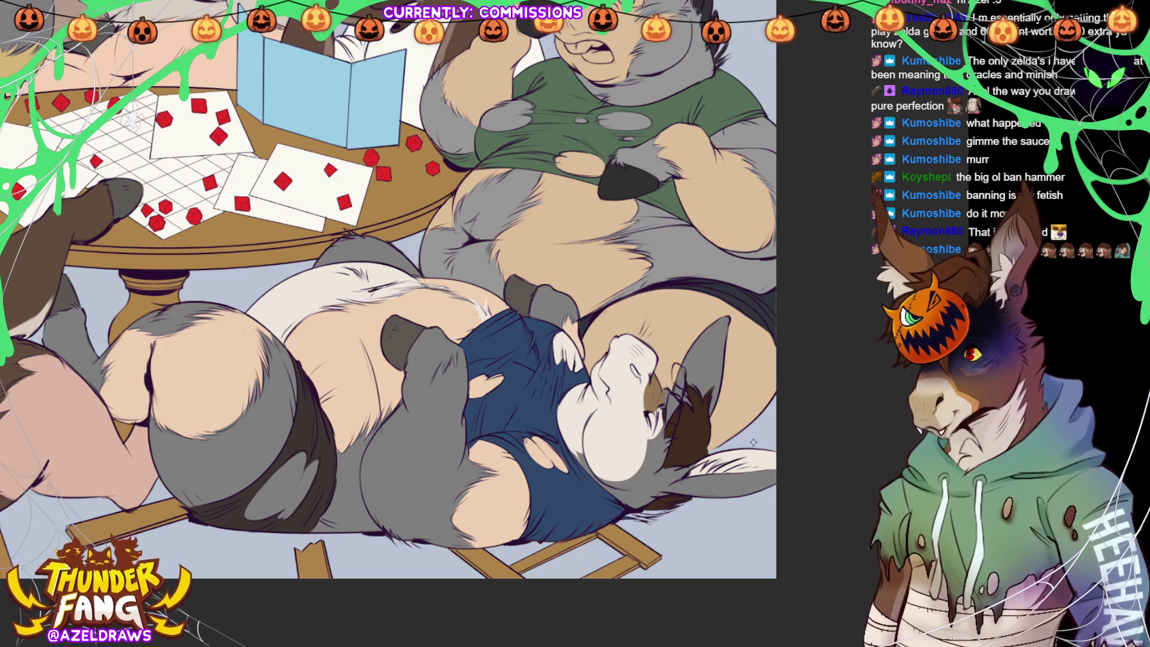
left_click_drag(659, 501, 662, 502)
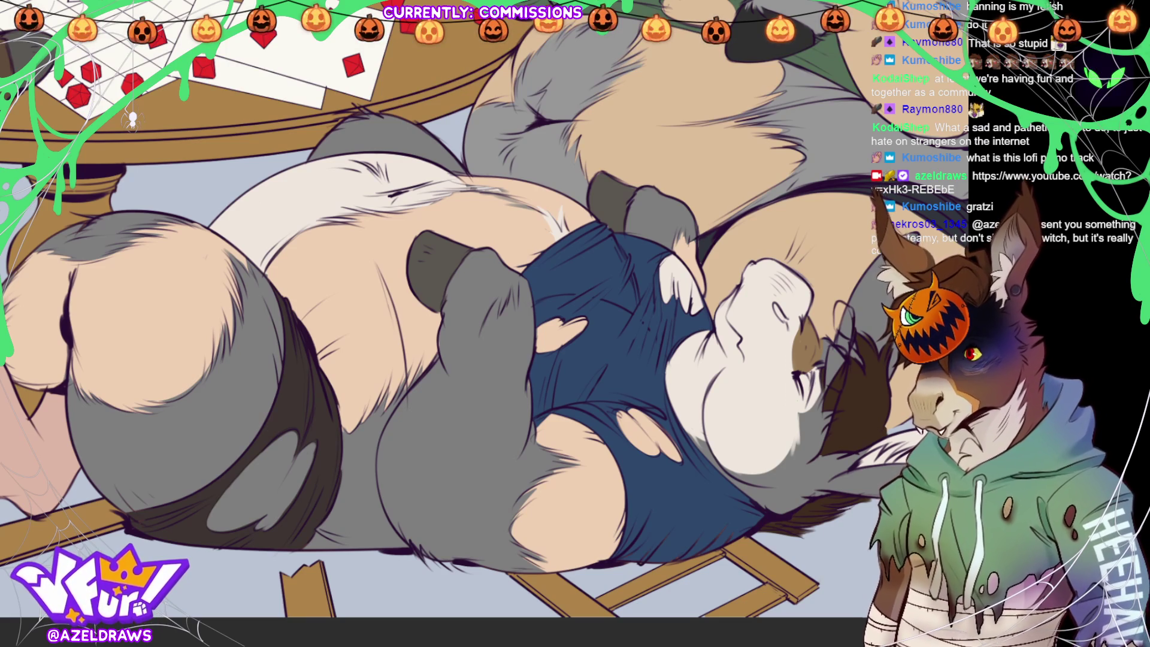
left_click(486, 412)
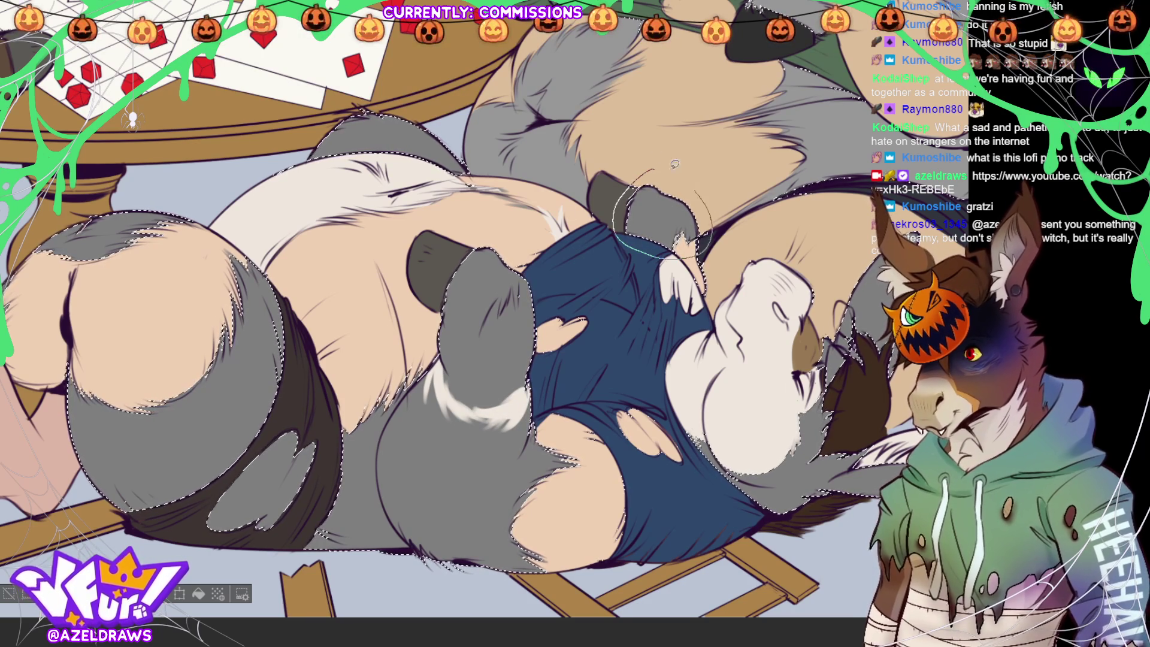
- Brush white over the lower donkey's grey paw tips inside the fur selection
left_click(660, 214)
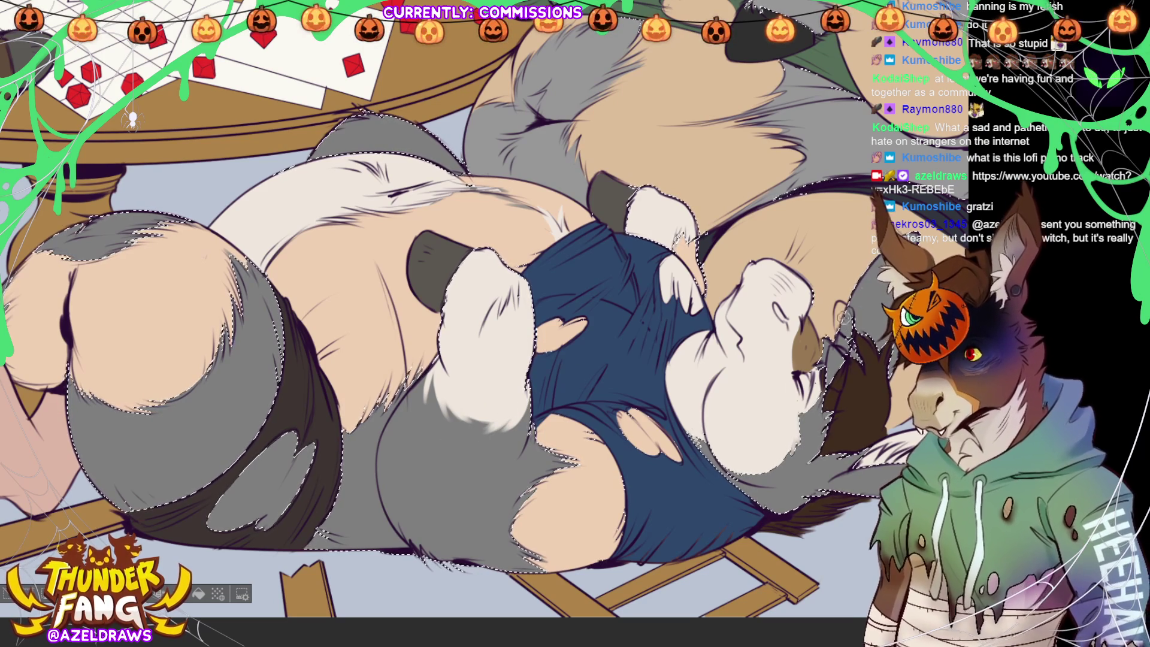
scroll(479, 359, "down", 2)
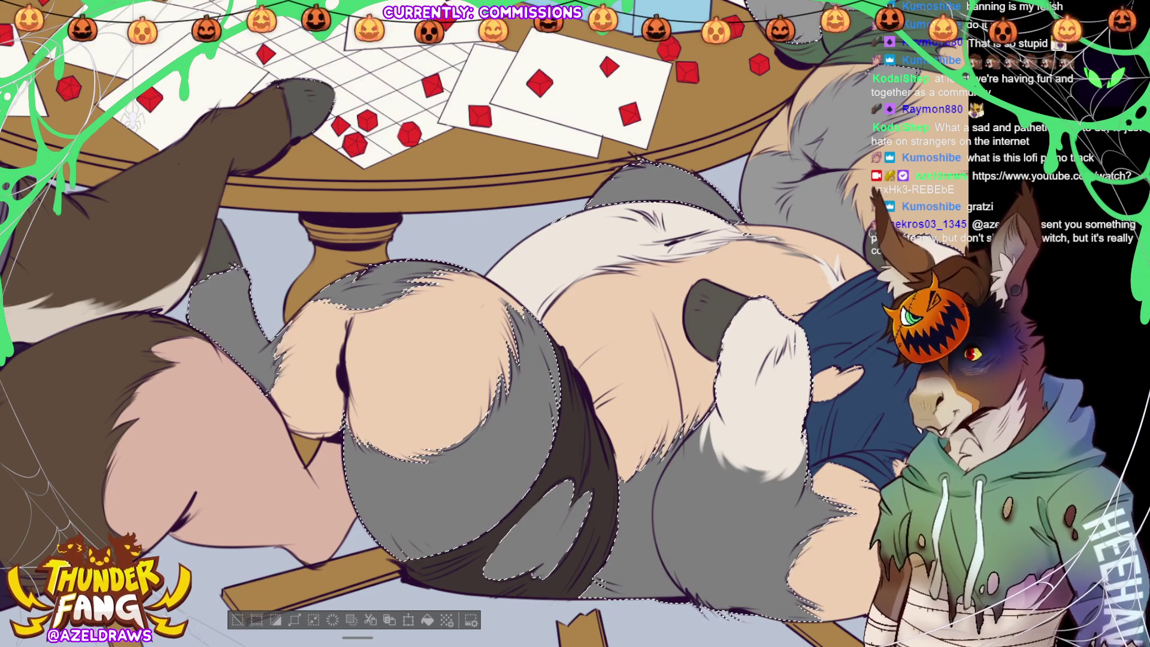
- Review the white paw tips from a rotated view, then clear the grey-fur selection
left_click_drag(839, 359, 569, 390)
left_click_drag(430, 472, 414, 457)
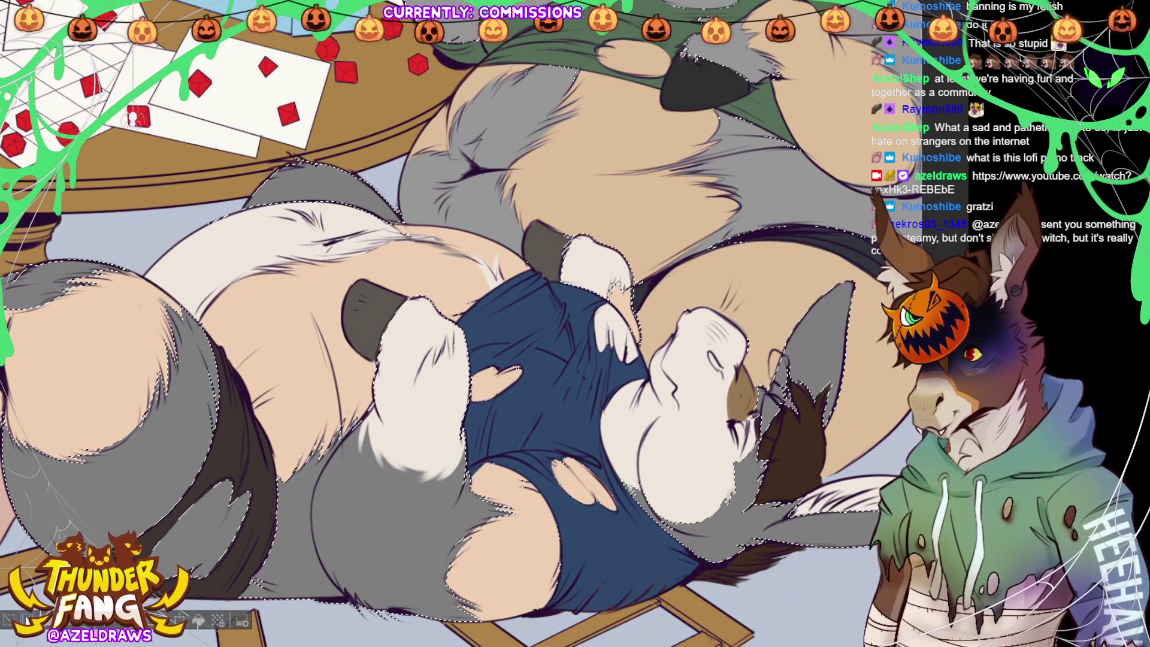
key("ctrl+d")
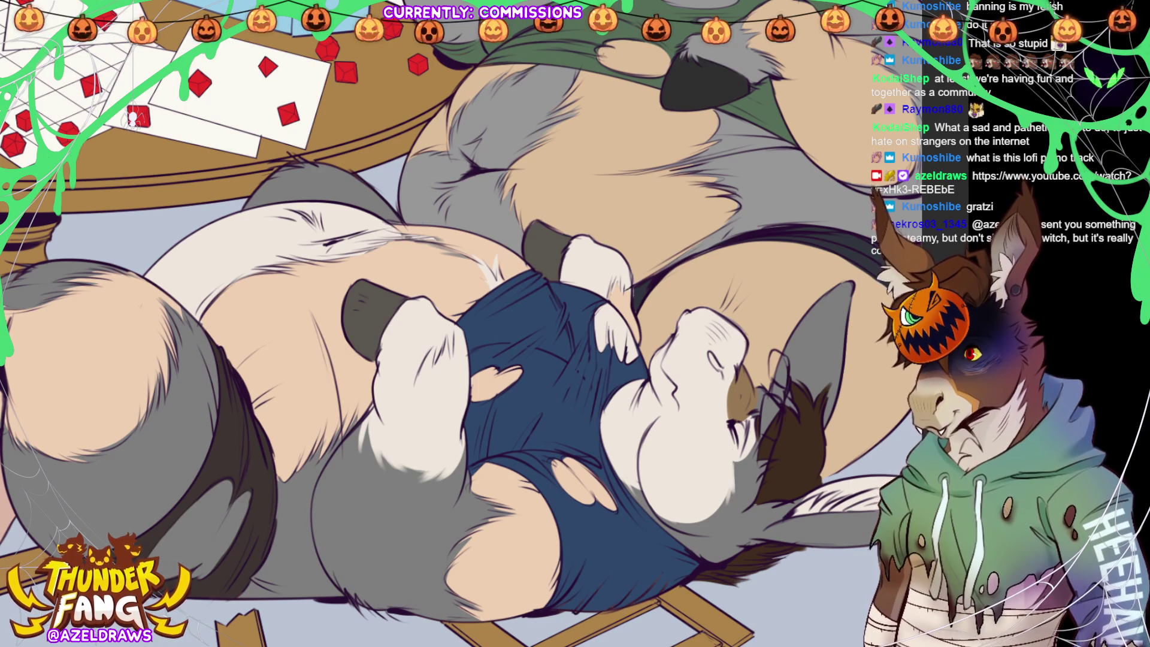
scroll(533, 387, "up", 2)
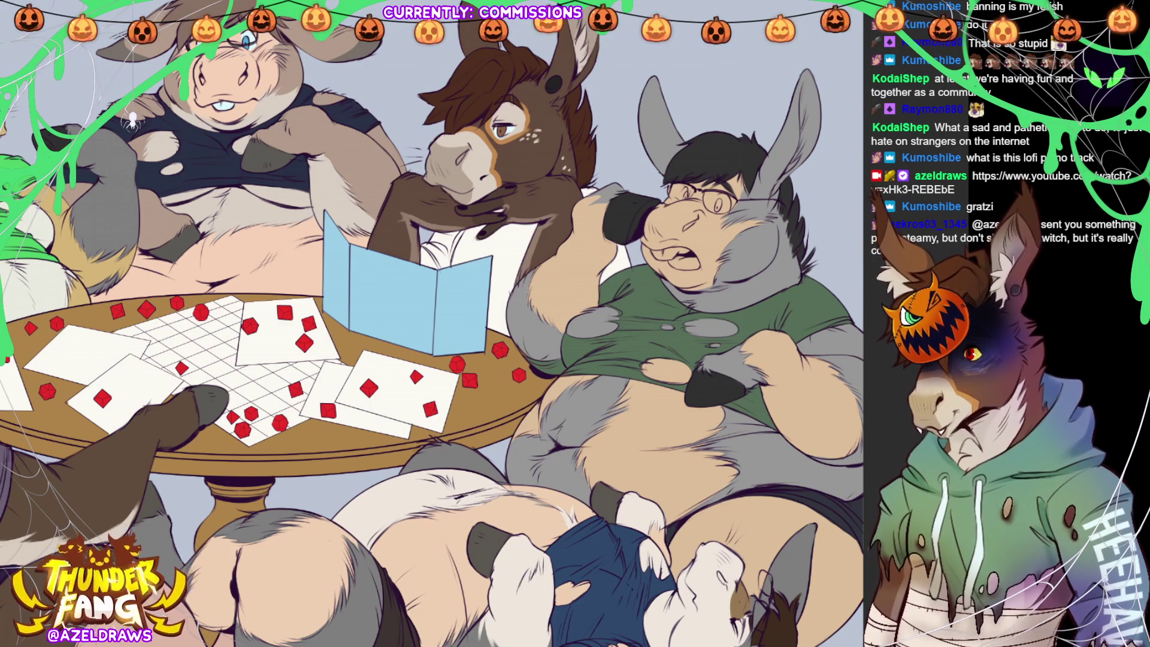
left_click(599, 431)
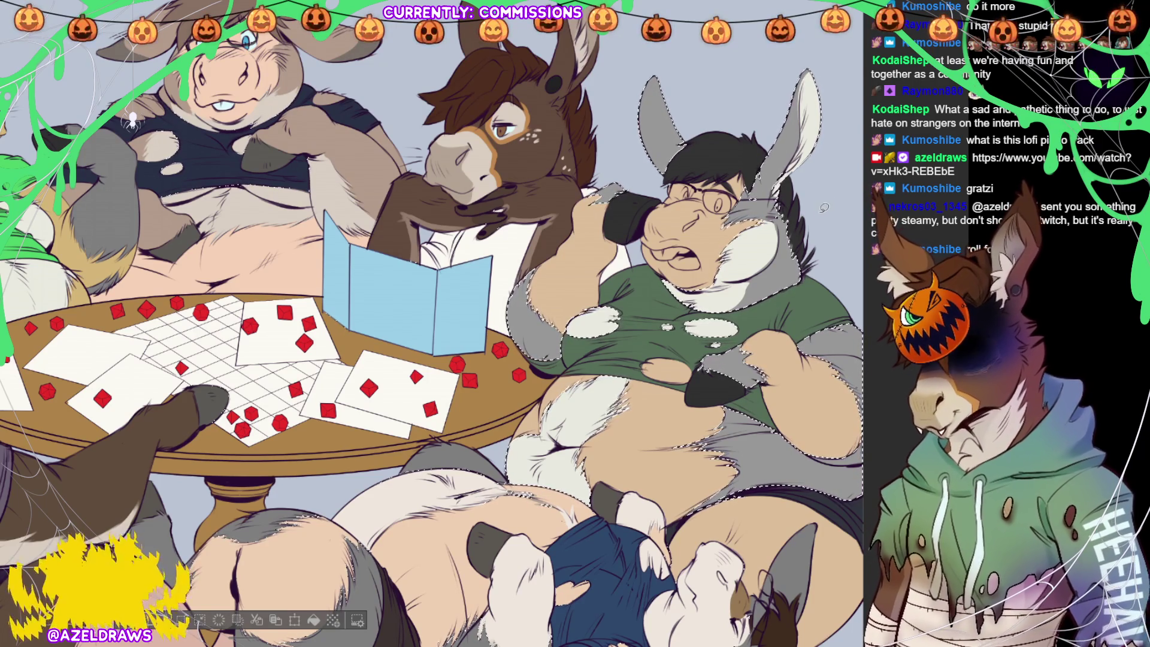
- Clear the selection around the green-shirted donkey's grey fur
key("ctrl+d")
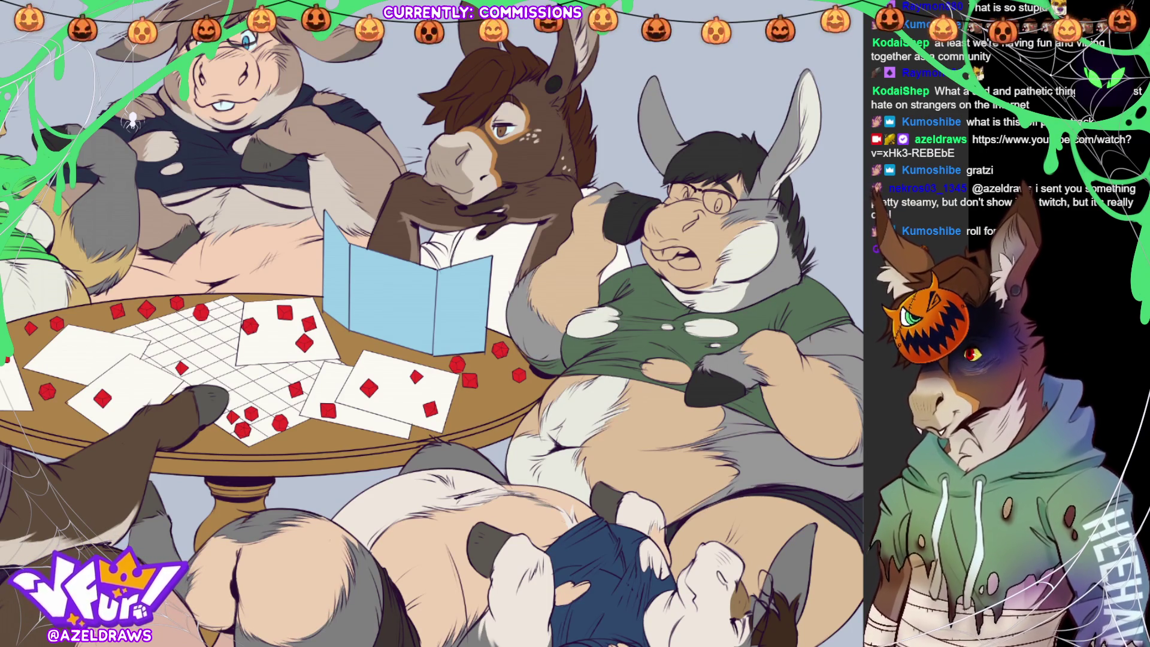
key("ctrl+z")
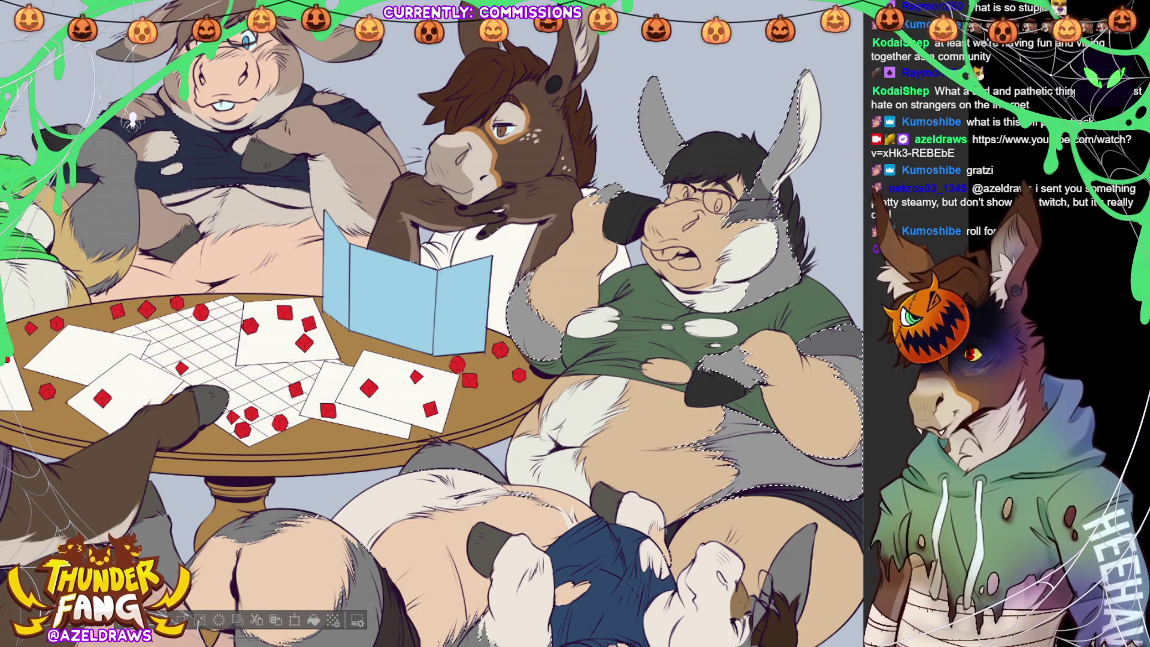
- Drop the selection around the green-shirted donkey after its pale fur markings
key("ctrl+d")
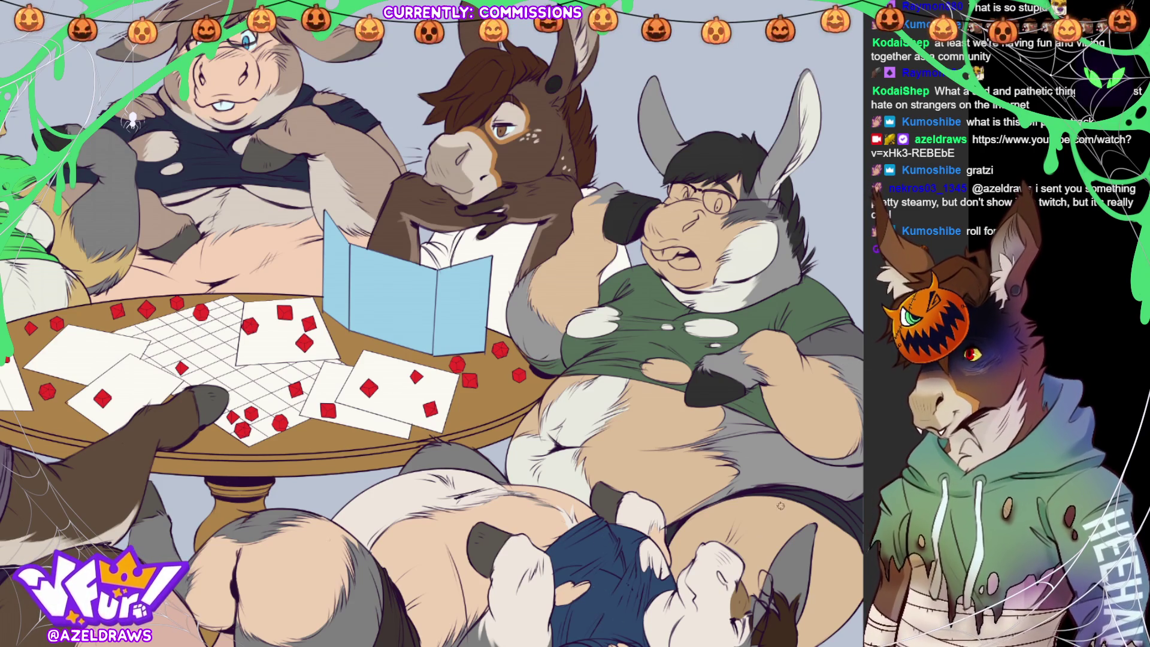
- Colour the glasses donkey's eyes light blue, upper teeth off-white and mouth interior pink
key("ctrl+0")
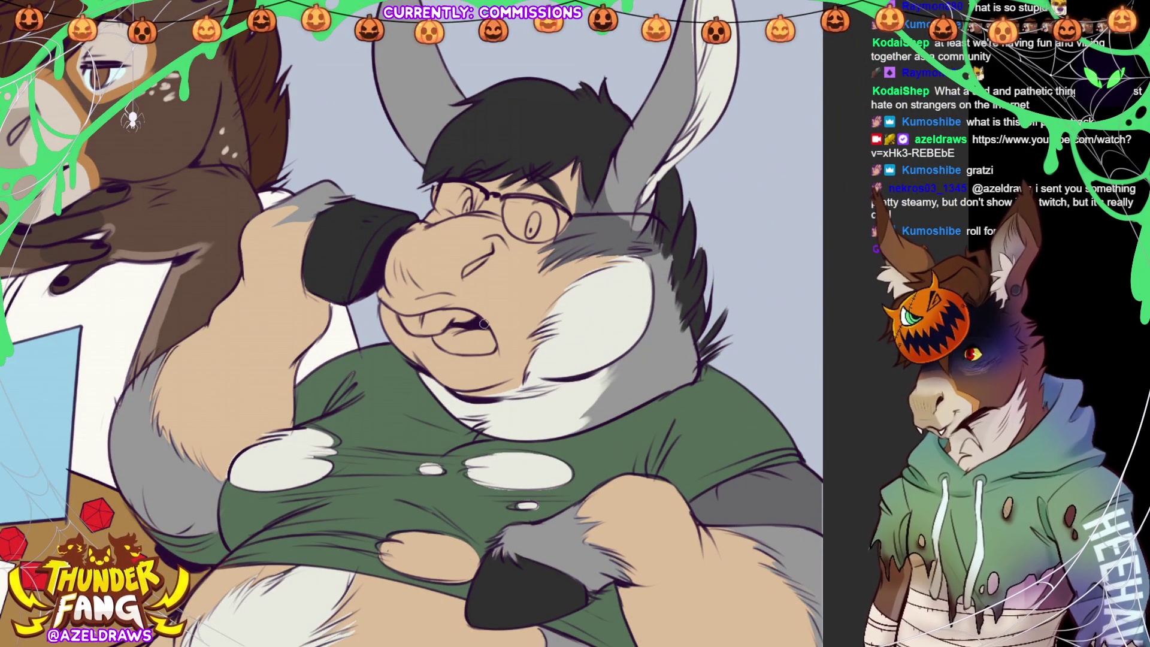
mouse_move(534, 206)
left_mouse_down()
mouse_move(530, 232)
mouse_move(543, 241)
mouse_move(555, 216)
mouse_move(535, 211)
mouse_move(548, 223)
mouse_move(536, 231)
mouse_move(539, 209)
left_mouse_up()
left_click_drag(464, 207, 461, 212)
mouse_move(405, 319)
left_mouse_down()
mouse_move(471, 315)
mouse_move(418, 324)
left_mouse_up()
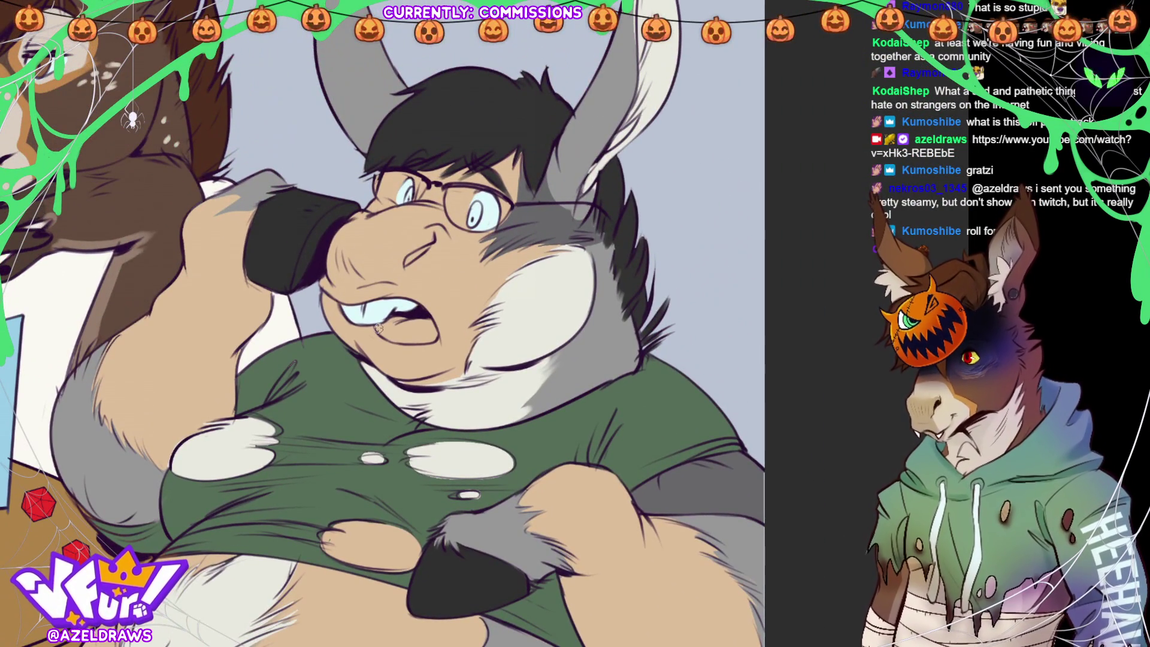
mouse_move(378, 329)
left_mouse_down()
mouse_move(400, 317)
mouse_move(380, 329)
mouse_move(409, 340)
mouse_move(430, 324)
mouse_move(390, 333)
mouse_move(404, 334)
left_mouse_up()
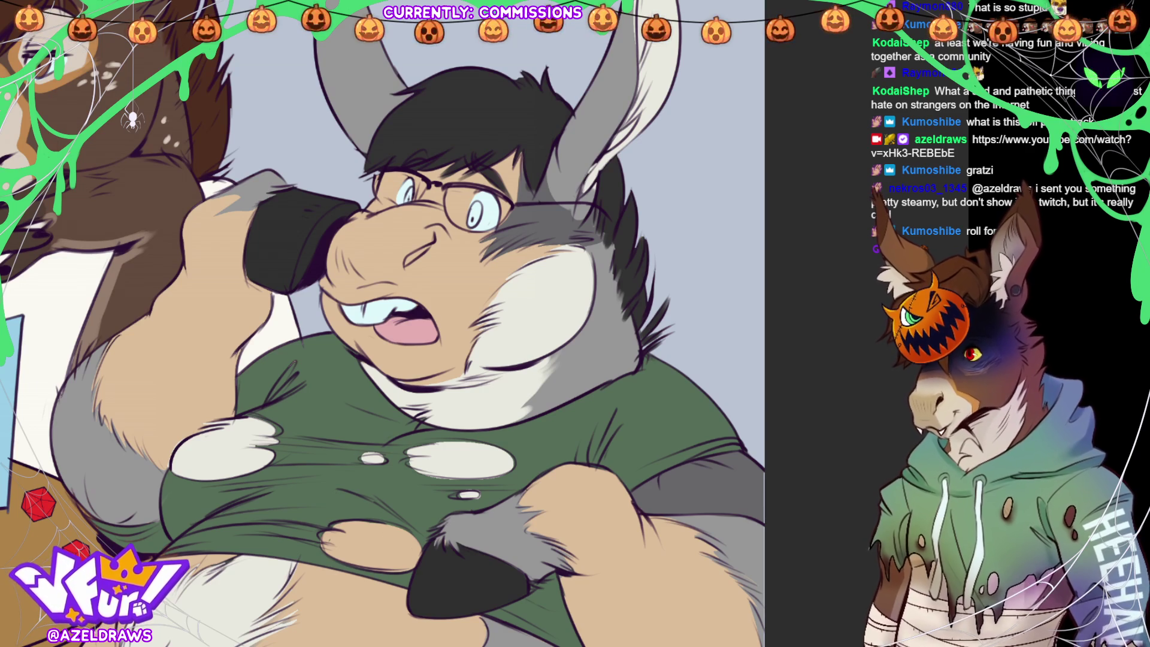
- Recolour both irises brown and fill the phone's left edge with a dark colour
left_click_drag(461, 204, 475, 214)
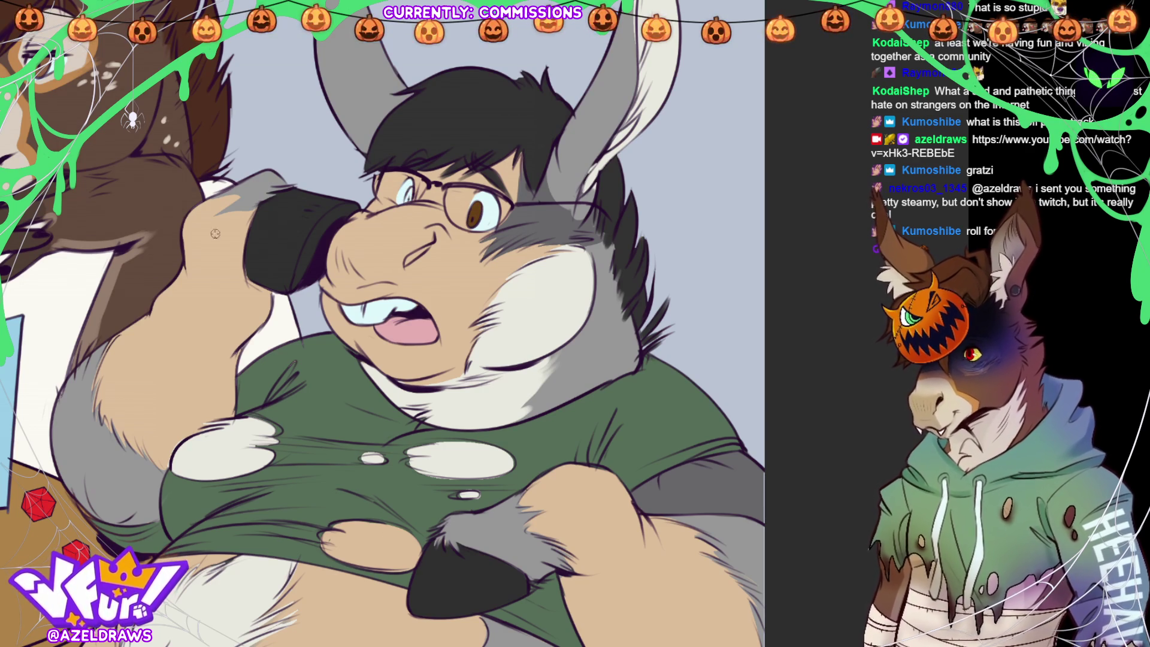
left_click_drag(408, 197, 407, 201)
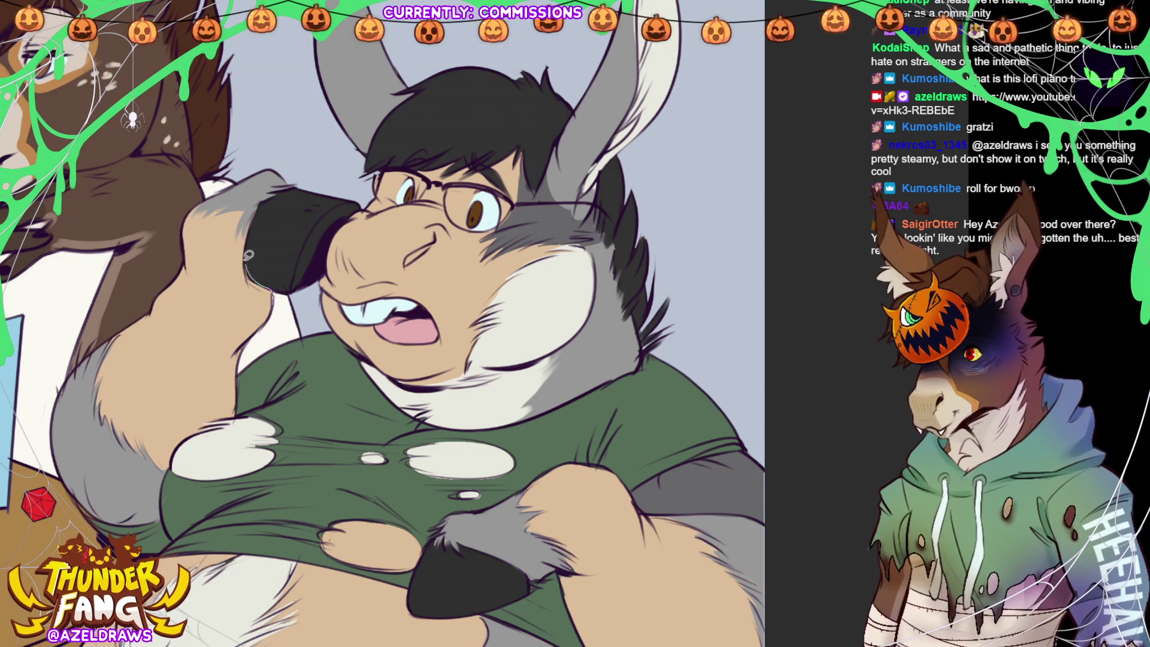
mouse_move(254, 222)
left_mouse_down()
mouse_move(259, 197)
mouse_move(231, 280)
mouse_move(273, 313)
mouse_move(279, 261)
left_mouse_up()
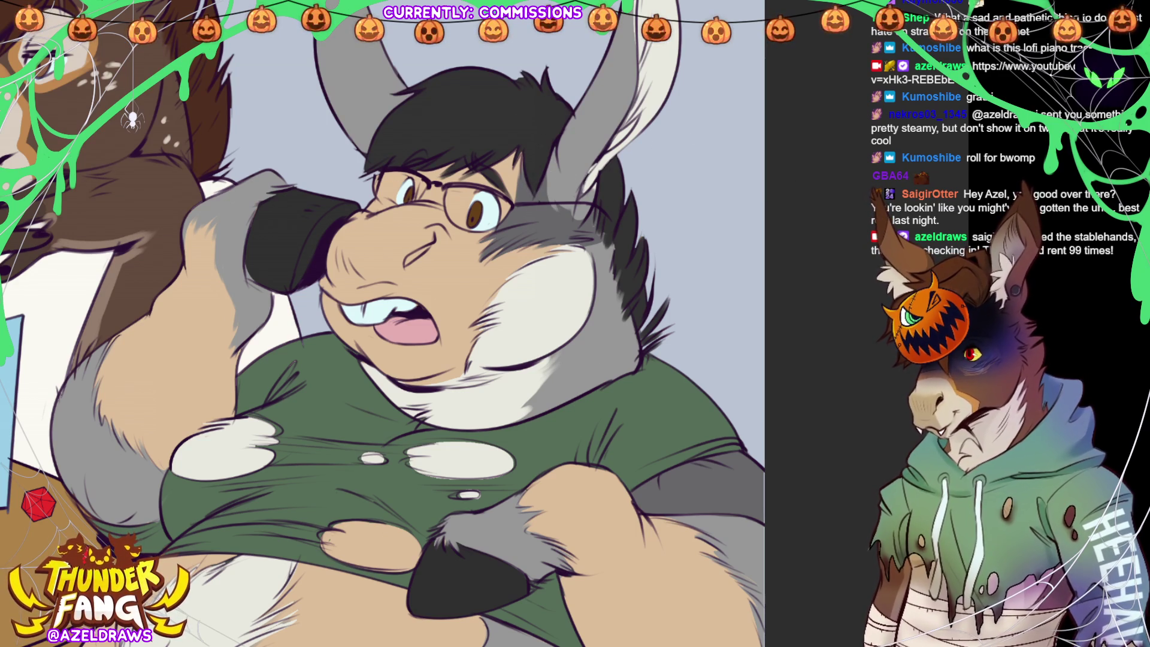
key("ctrl+0")
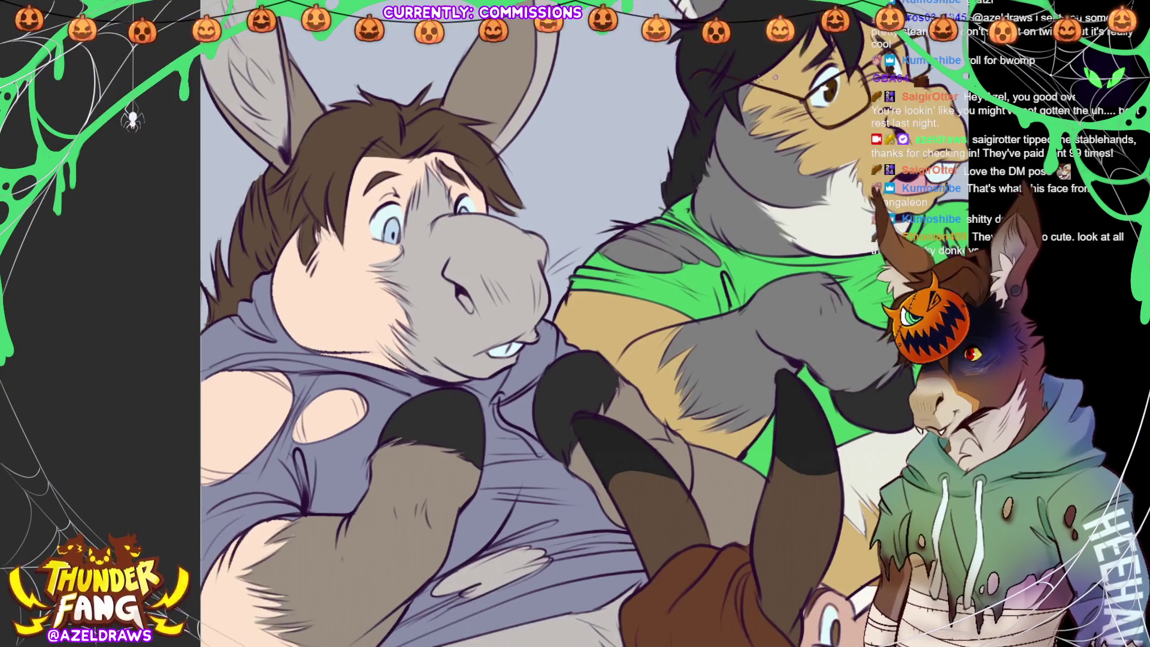
- Add a white catchlight to the donkey's eye
left_click_drag(385, 231, 381, 227)
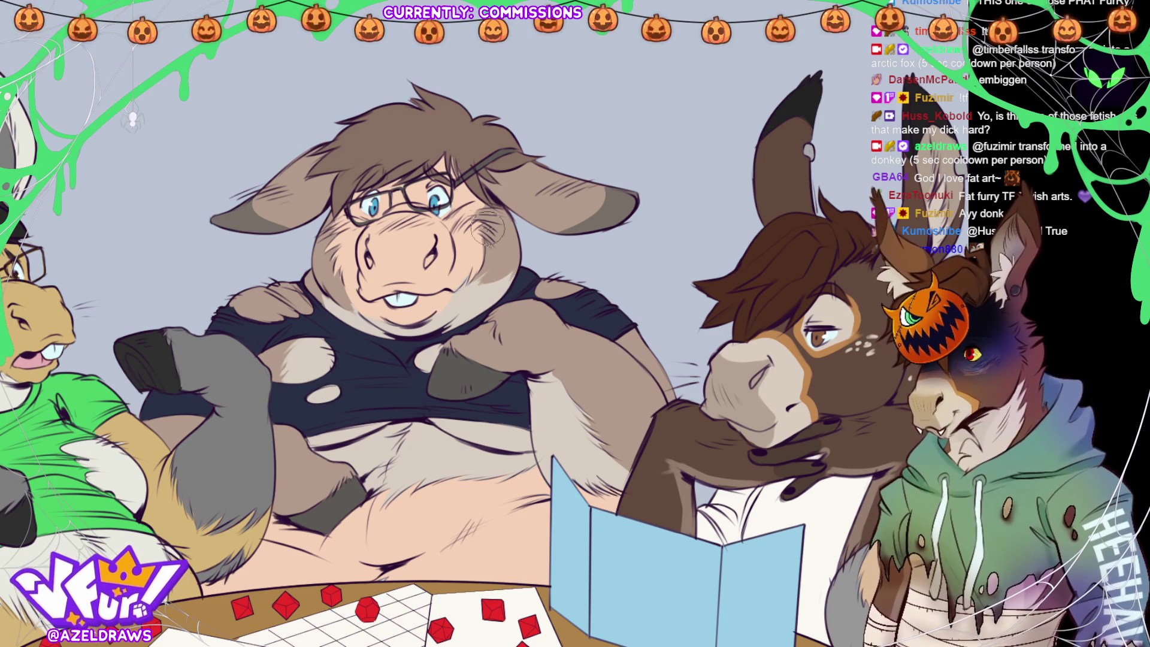
- Paint pink blush on the torn-shirt donkey's cheek
left_click_drag(464, 234, 497, 231)
- Airbrush soft pink blush across the pig donkey's cheeks, nose and both ears
left_click_drag(383, 230, 418, 230)
left_click_drag(338, 228, 363, 233)
left_click_drag(254, 185, 291, 195)
left_click_drag(577, 190, 605, 187)
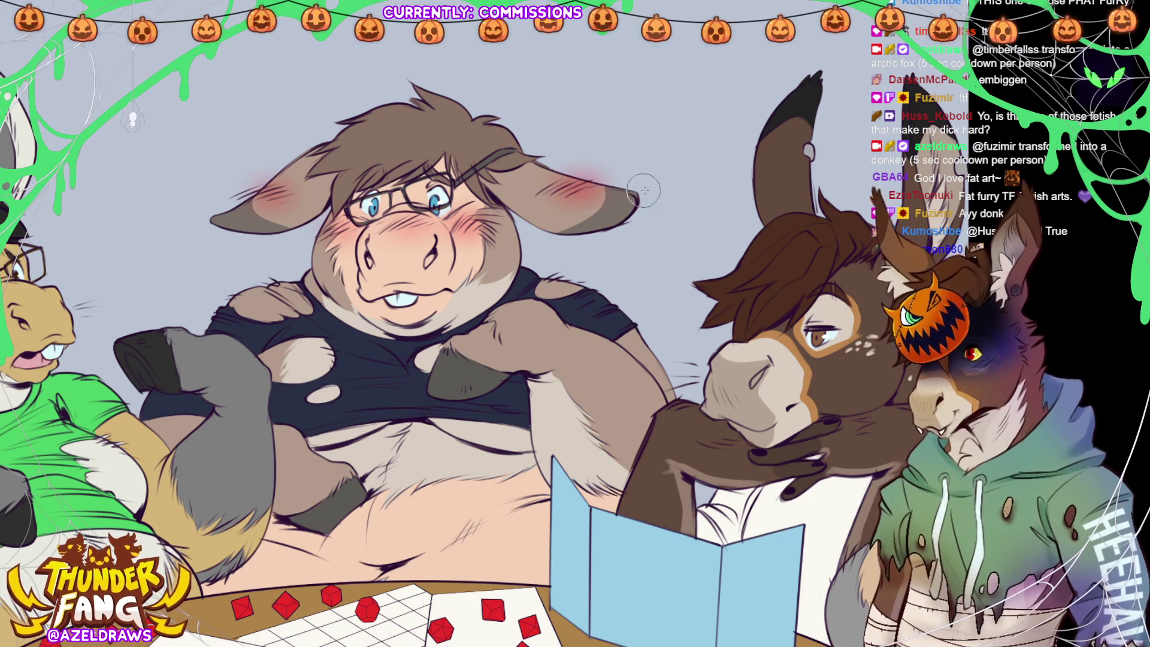
- Bring the glasses-wearing grey donkey into view and blush its cheek pink
left_click_drag(783, 270, 954, 263)
left_click_drag(189, 293, 303, 252)
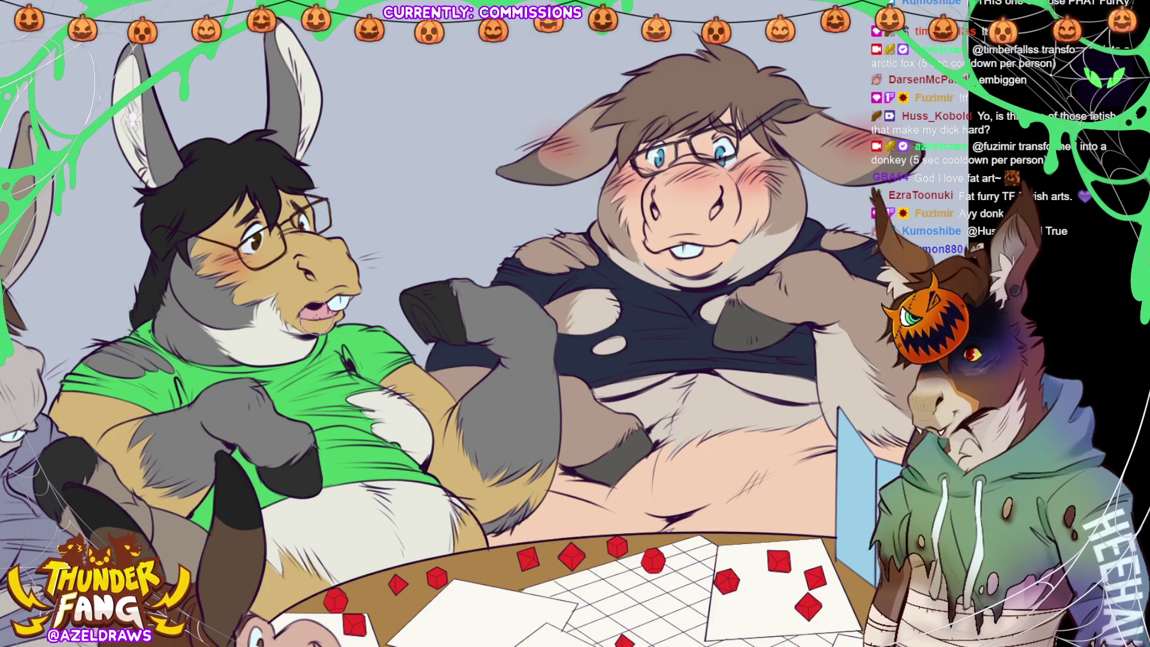
left_click_drag(674, 264, 968, 192)
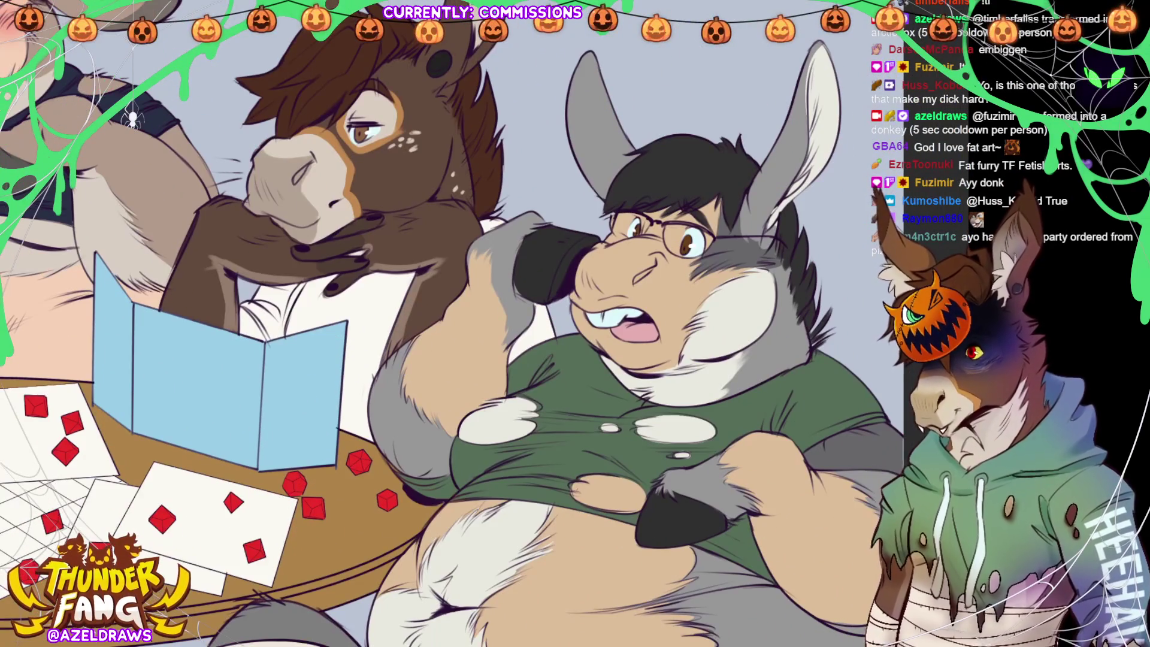
mouse_move(695, 288)
left_mouse_down()
mouse_move(724, 273)
mouse_move(687, 286)
left_mouse_up()
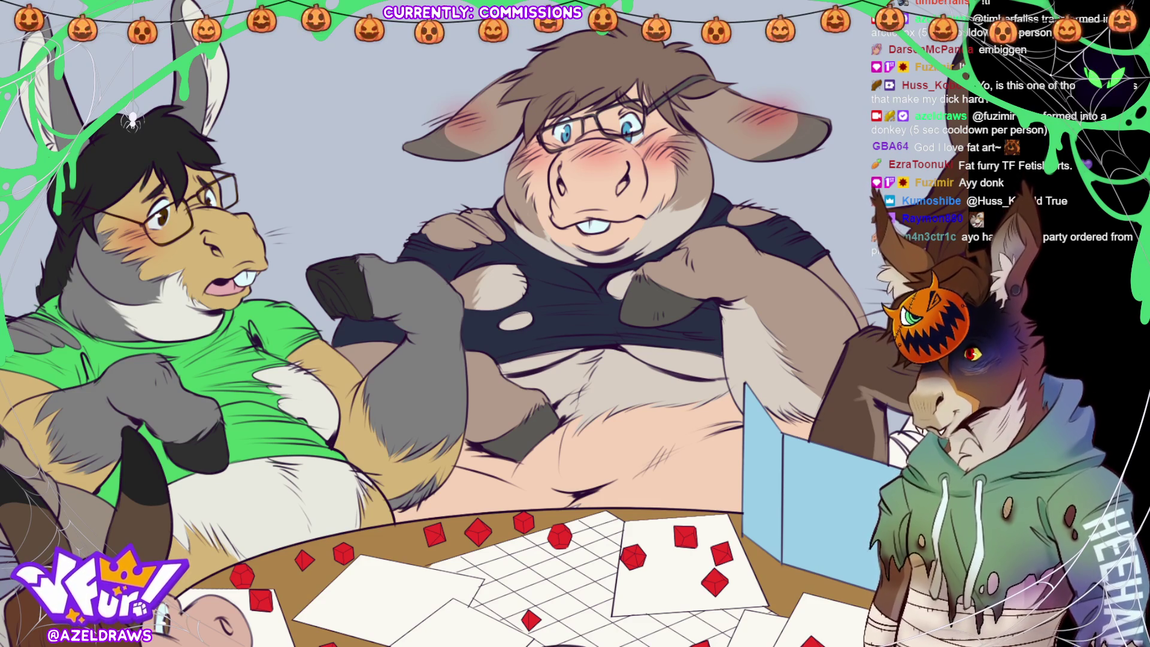
- Hatch red pen blush strokes over the glasses donkey's cheeks, nose bridge and both ears
key("ctrl+0")
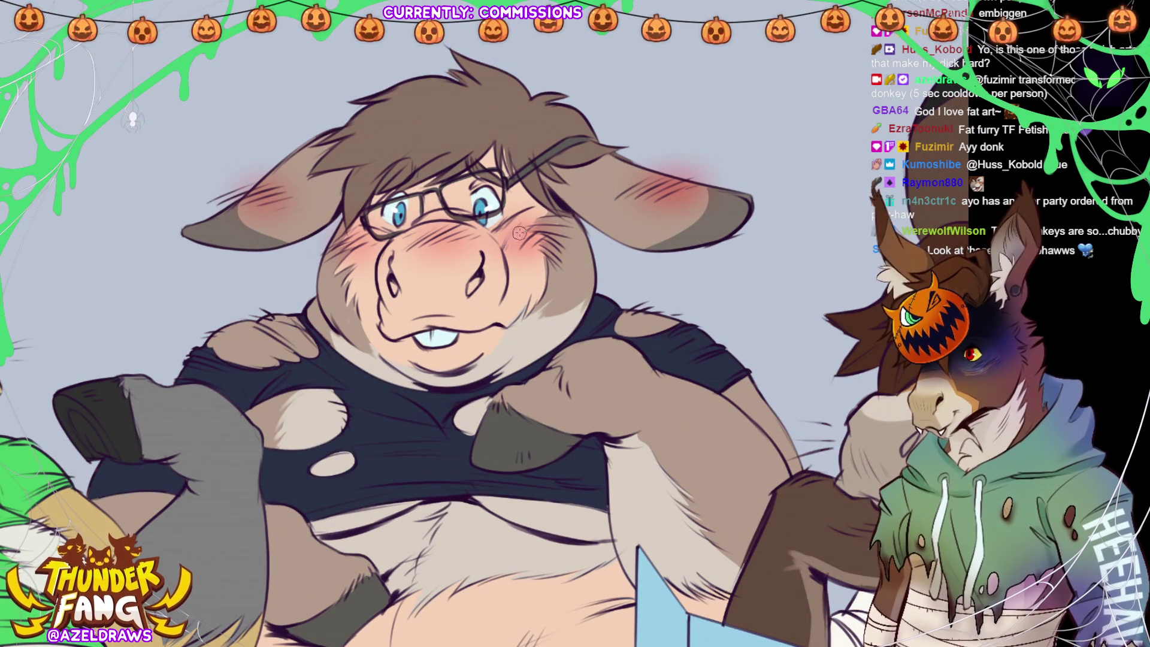
mouse_move(507, 245)
left_mouse_down()
mouse_move(536, 239)
mouse_move(535, 230)
left_mouse_up()
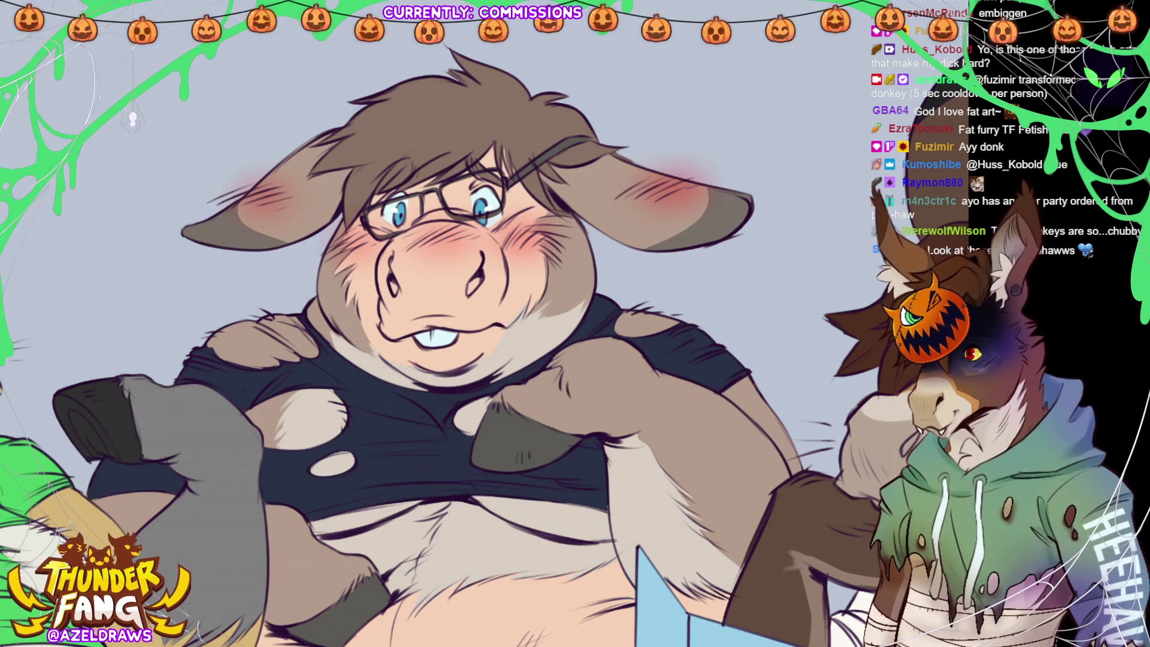
mouse_move(516, 234)
left_mouse_down()
mouse_move(505, 247)
mouse_move(560, 223)
left_mouse_up()
mouse_move(472, 234)
left_mouse_down()
mouse_move(424, 253)
mouse_move(465, 234)
left_mouse_up()
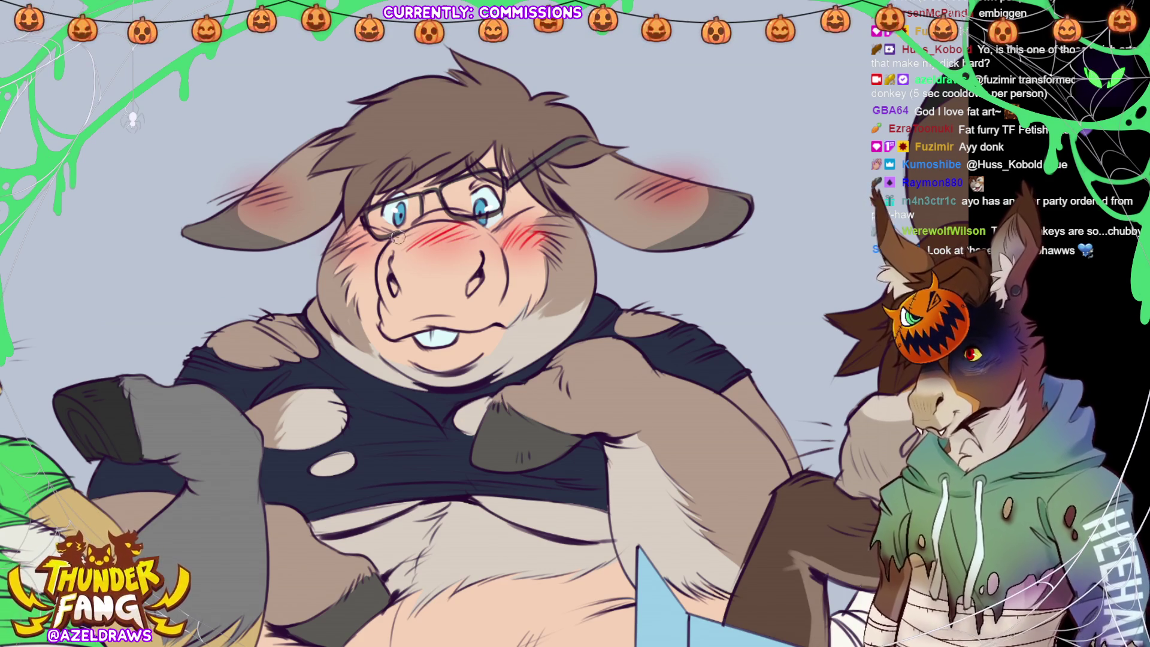
left_click_drag(359, 239, 337, 246)
left_click_drag(278, 188, 244, 201)
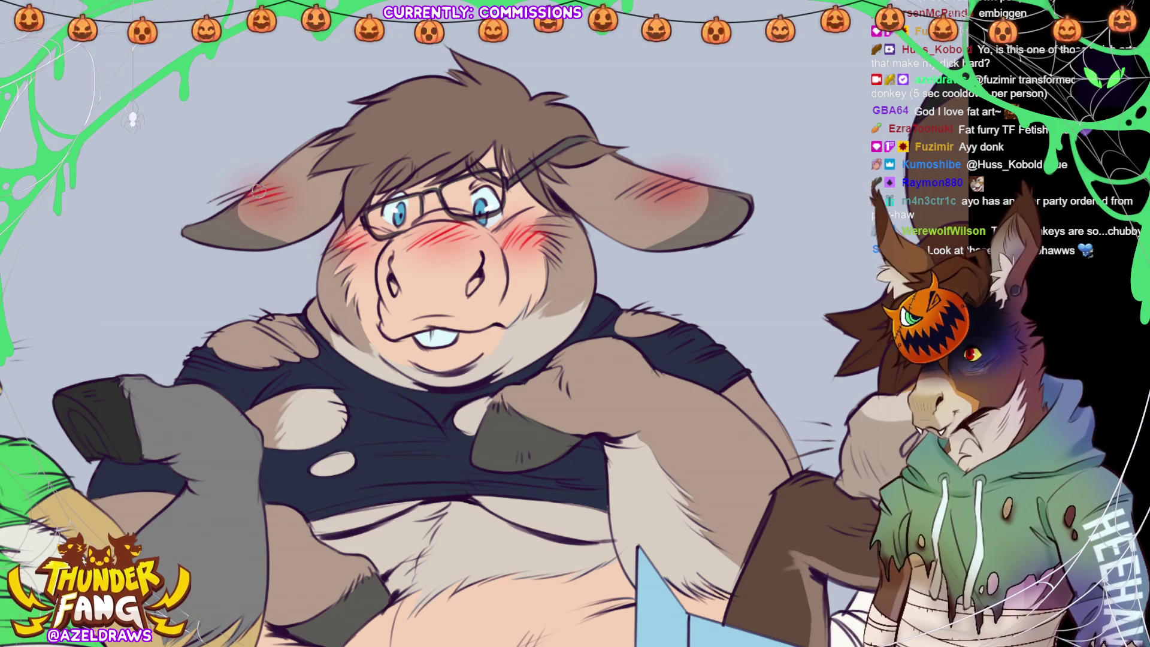
mouse_move(665, 187)
left_mouse_down()
mouse_move(627, 191)
mouse_move(663, 187)
left_mouse_up()
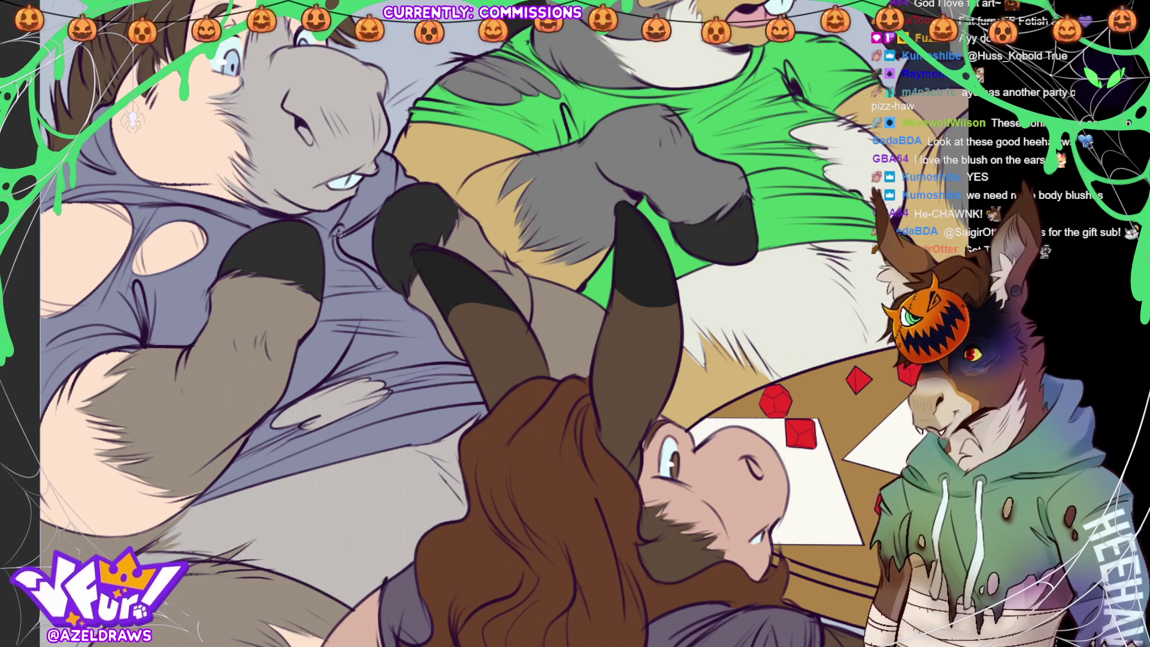
- Draw a thick white drawstring at the grey donkey's shirt collar, then fit the canvas to the window
mouse_move(335, 227)
left_mouse_down()
mouse_move(340, 257)
mouse_move(387, 287)
left_mouse_up()
left_click_drag(342, 254, 341, 236)
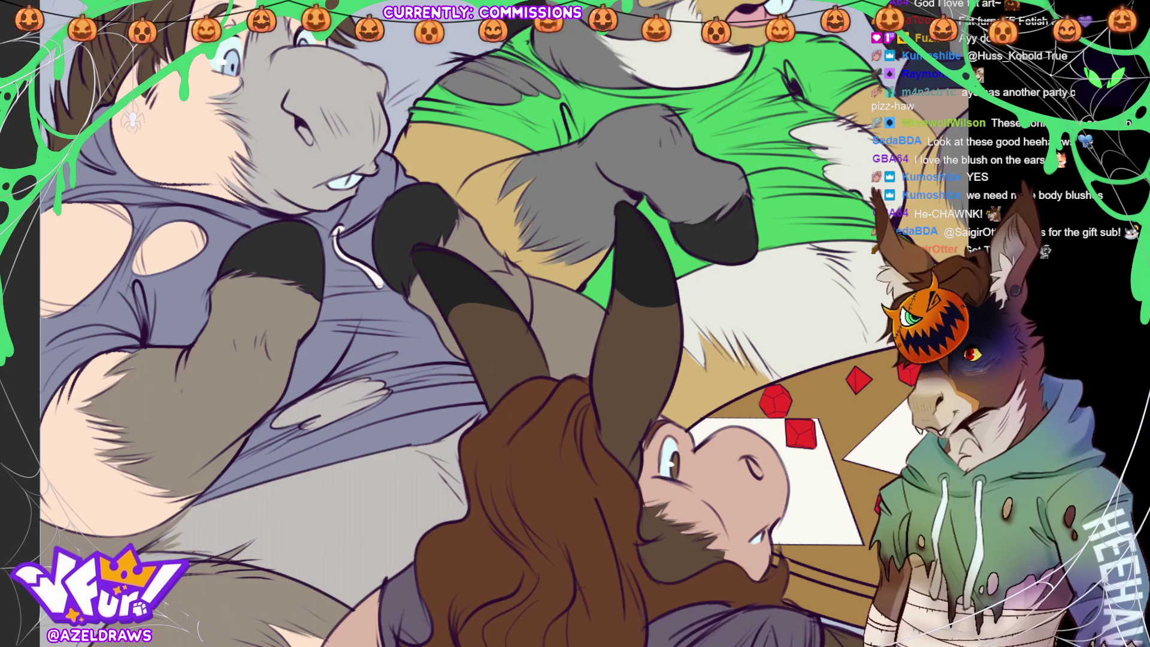
key("ctrl+0")
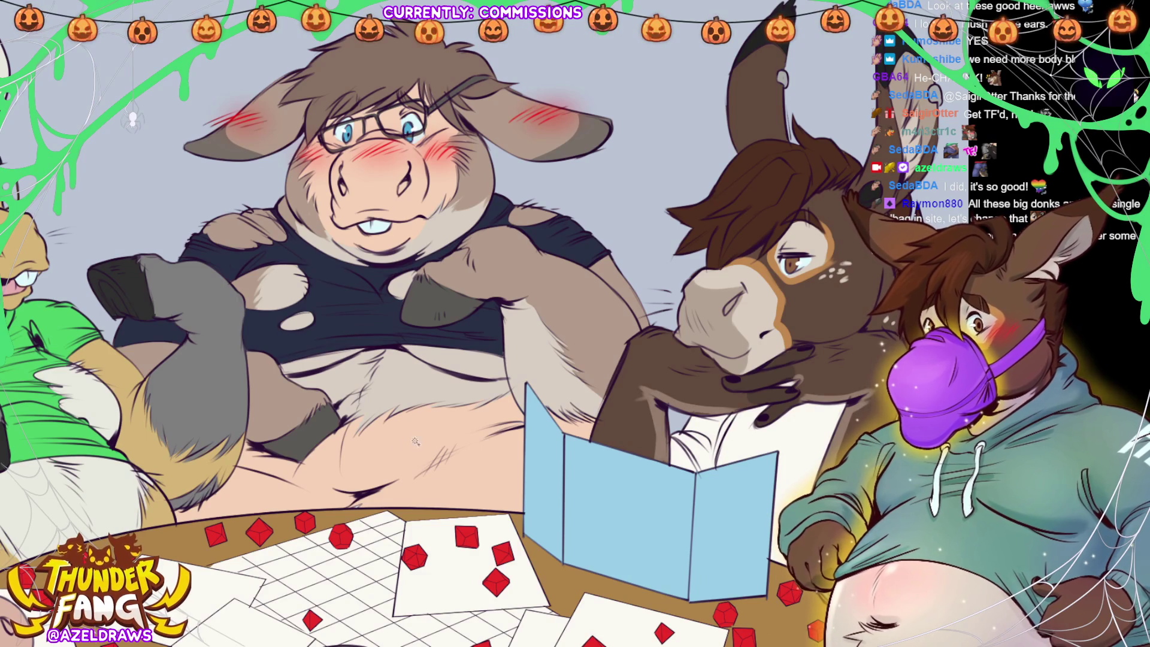
- Auto-select the central donkey's fur for pink belly blush, then bring the floor-lying donkey into view
left_click(552, 446)
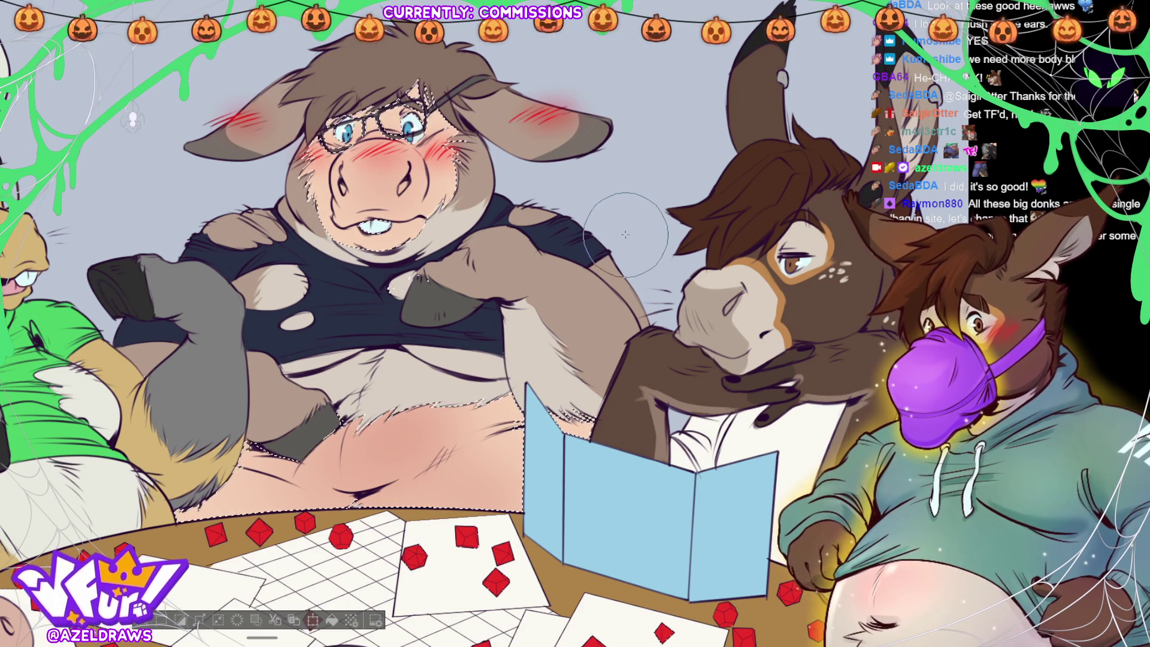
mouse_move(717, 374)
left_mouse_down()
mouse_move(822, 291)
mouse_move(927, 285)
left_mouse_up()
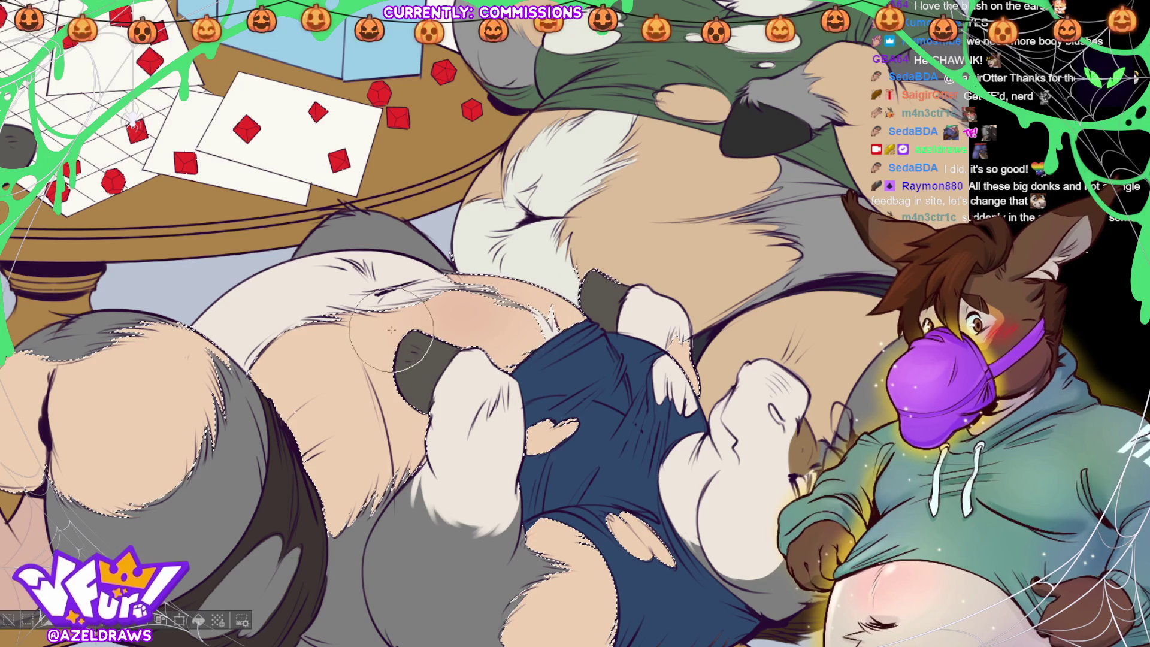
- Airbrush soft pink blush over the lying donkey's belly and rump
mouse_move(335, 353)
left_mouse_down()
mouse_move(276, 372)
mouse_move(270, 390)
left_mouse_up()
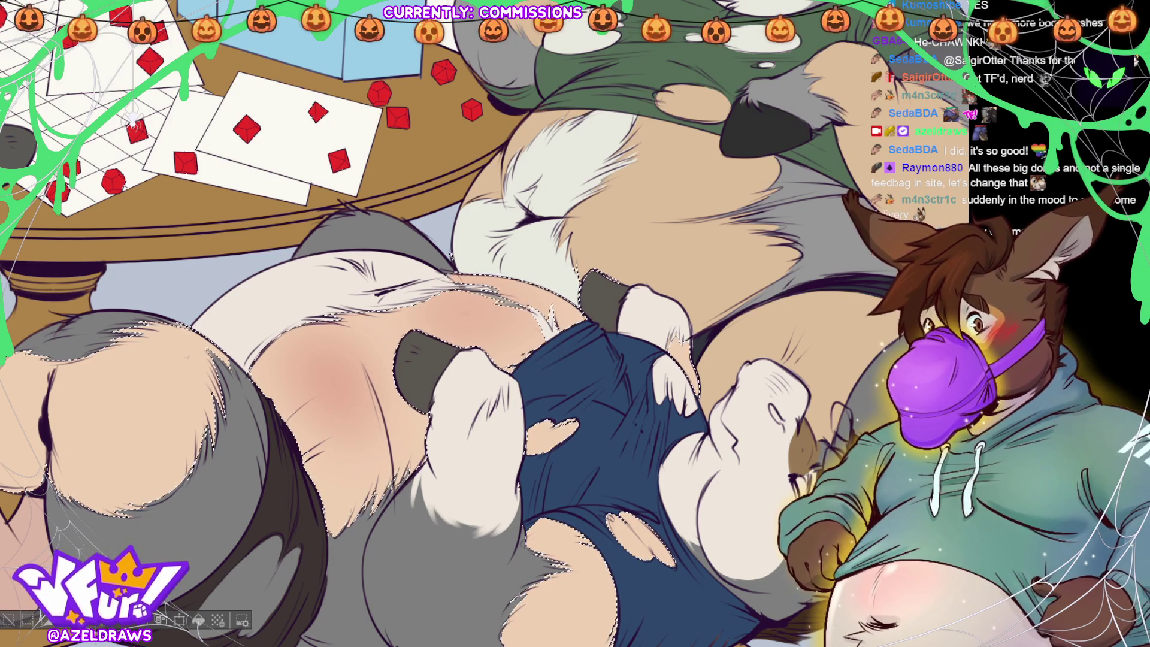
left_click_drag(88, 420, 227, 396)
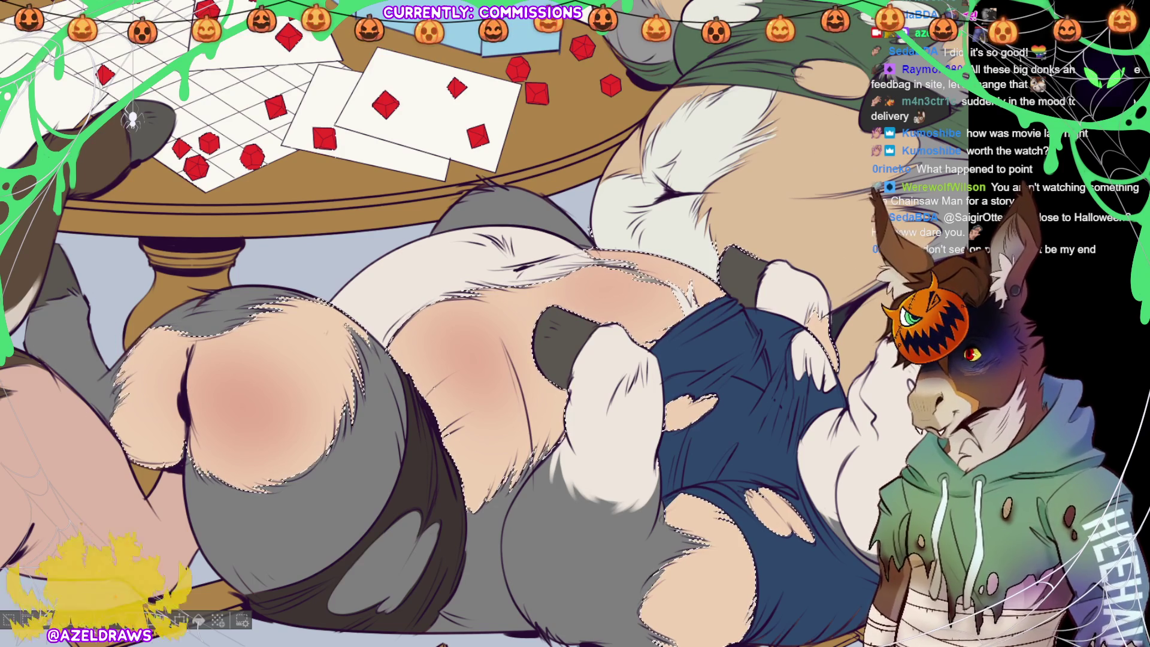
- Drop the lower donkey's face selection and Auto Select the green-shirt donkey's tan fur areas
scroll(472, 506, "up", 2)
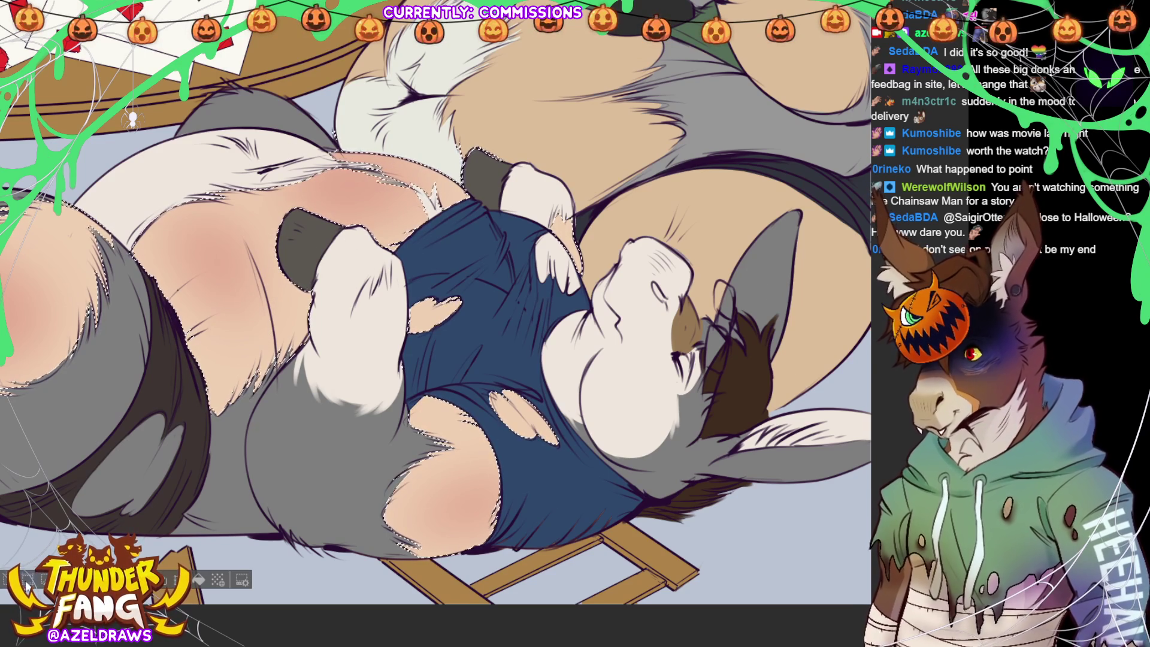
key("ctrl+d")
scroll(436, 324, "up", 5)
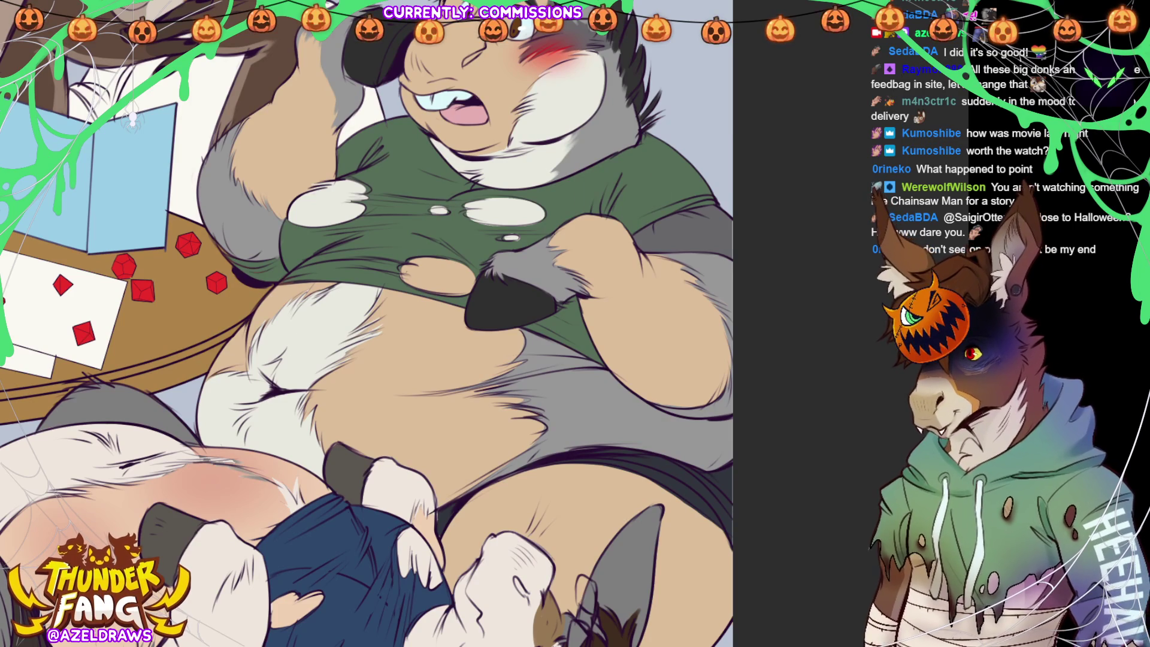
left_click(905, 427, "ctrl")
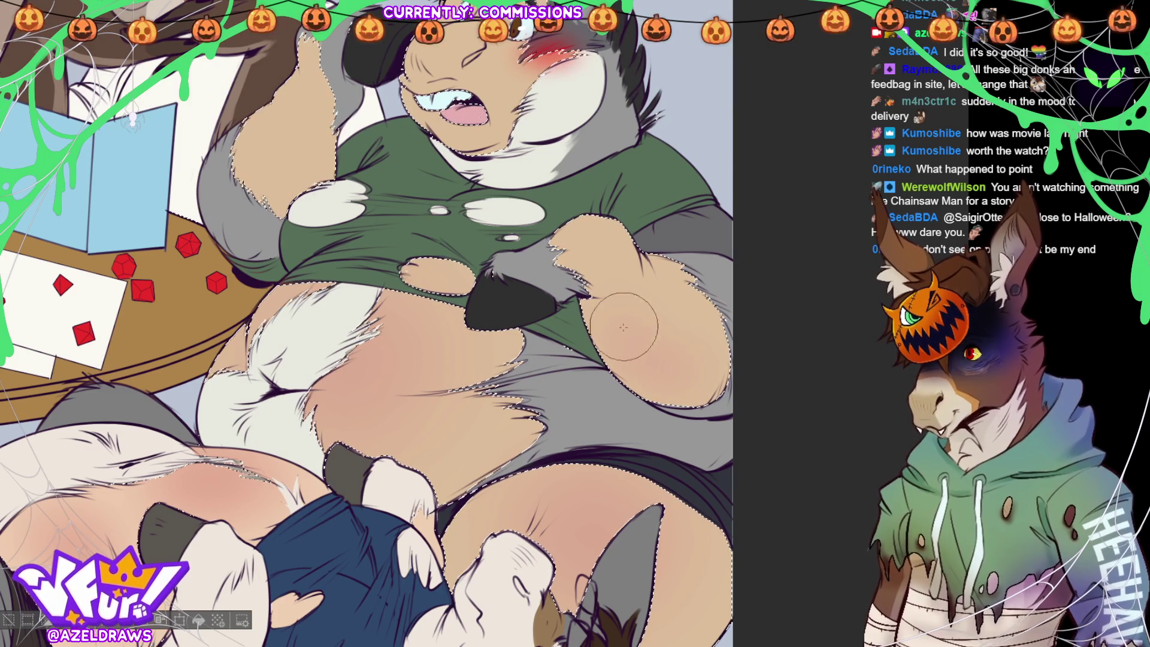
scroll(632, 131, "up", 3)
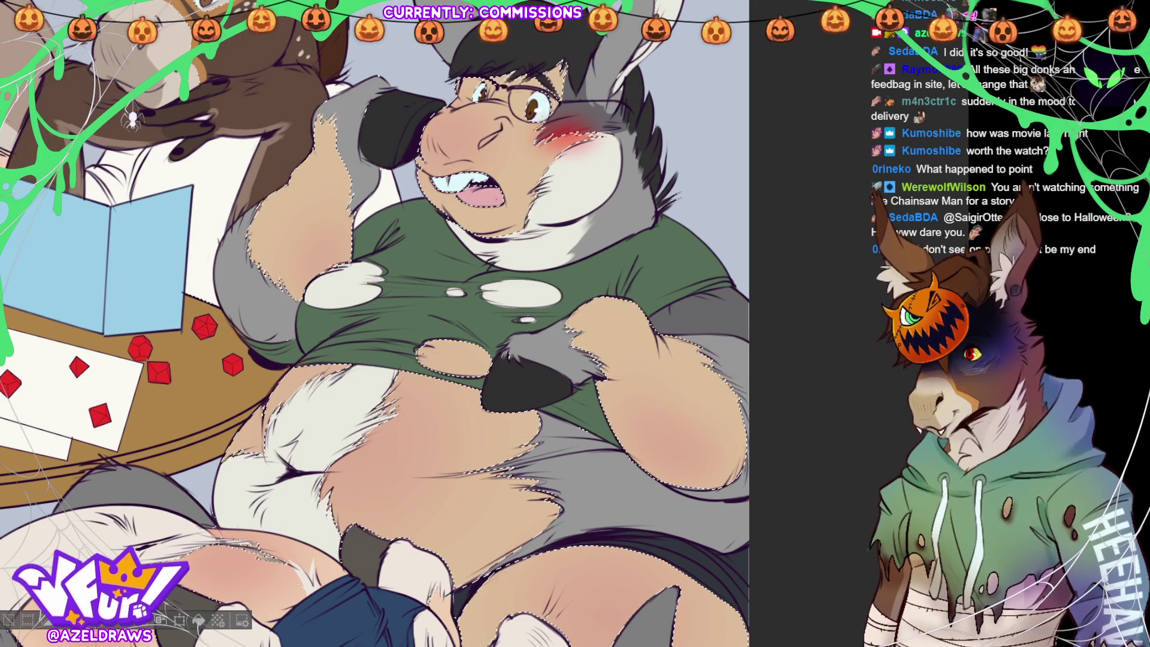
scroll(479, 360, "down", 5)
scroll(480, 389, "up", 4)
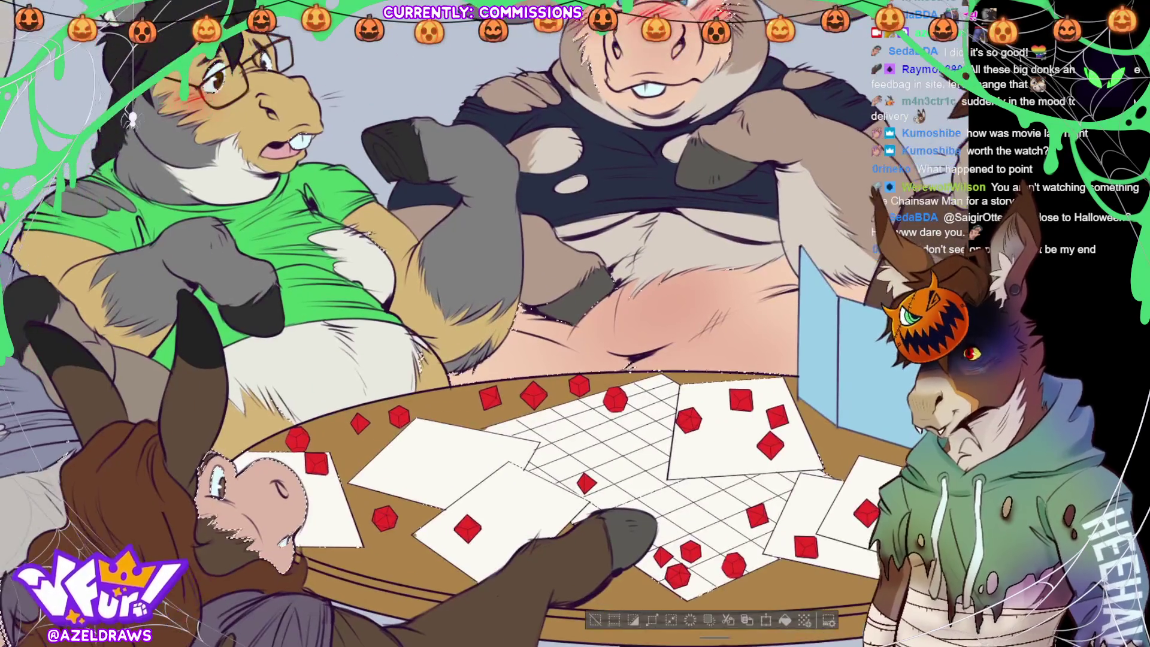
left_click_drag(610, 546, 709, 627)
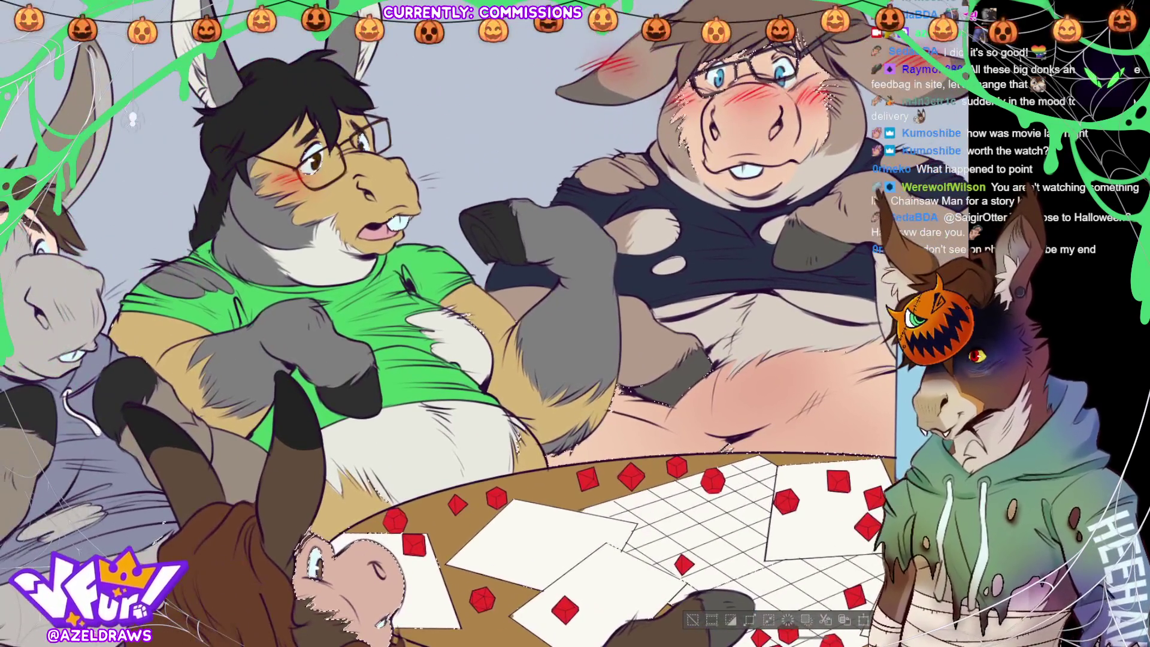
left_click(693, 620)
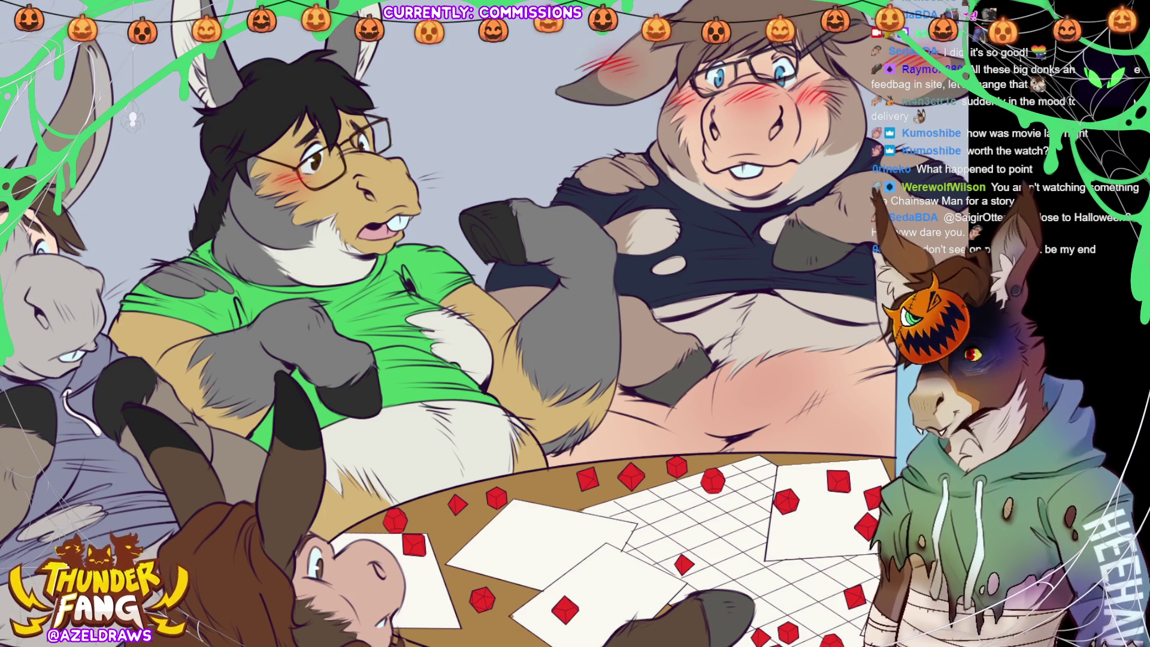
left_click(390, 178, "ctrl")
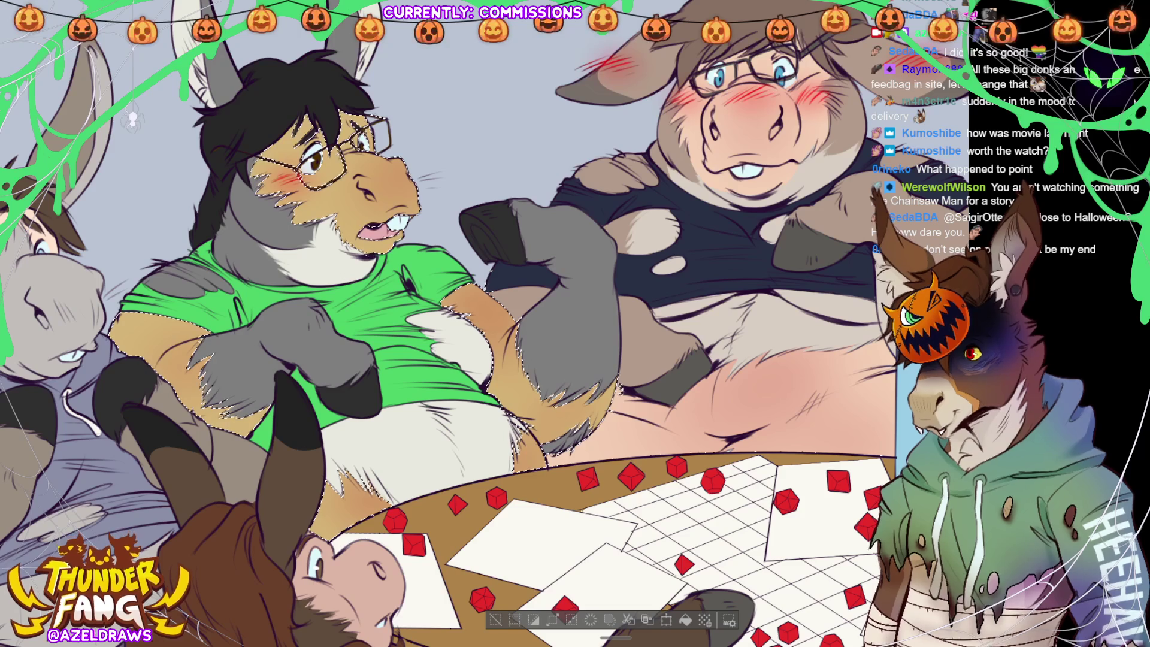
key("ctrl+0")
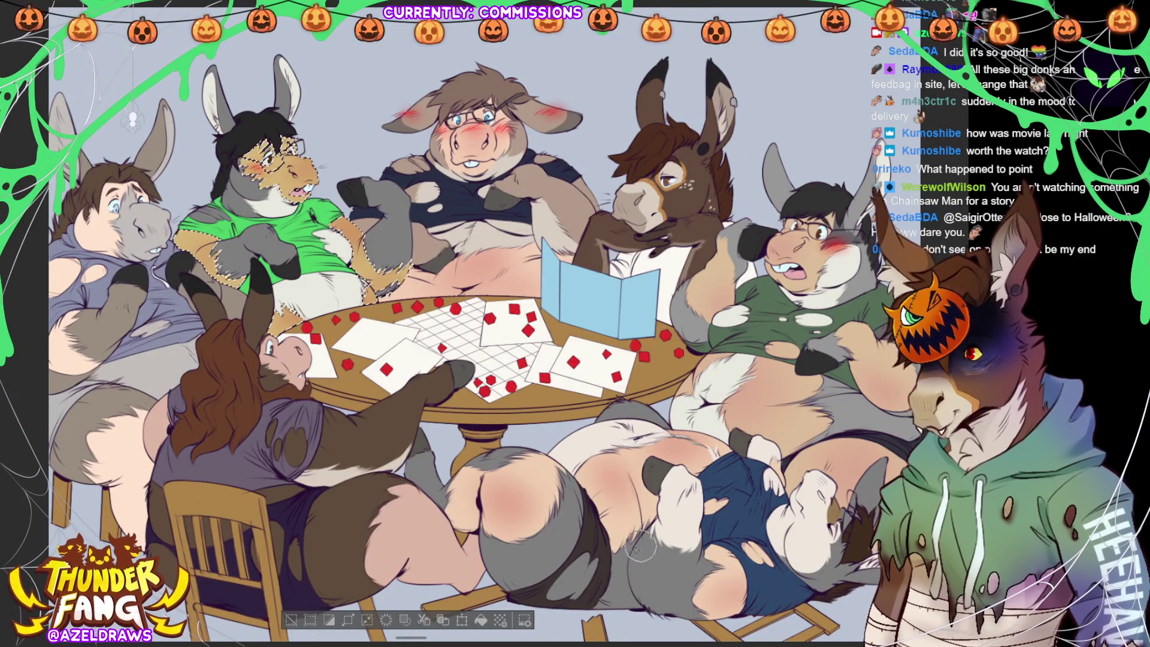
- Deselect, Auto Select the donkeys' pale skin areas, and begin blushing the front donkey's thigh
key("ctrl+d")
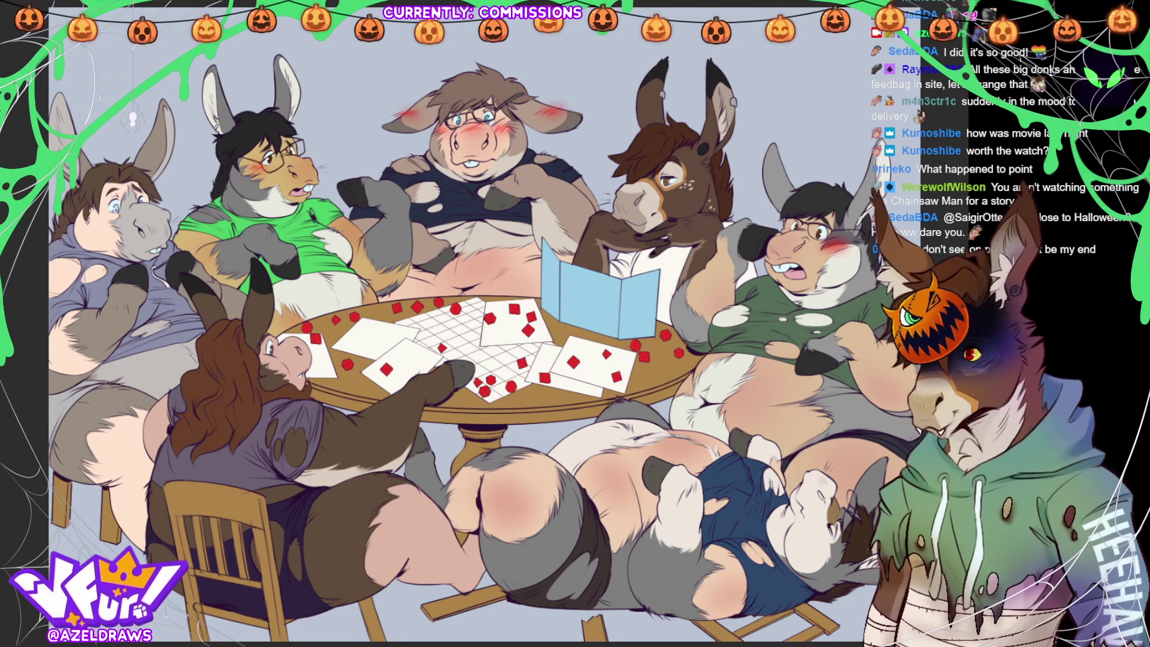
left_click(755, 371)
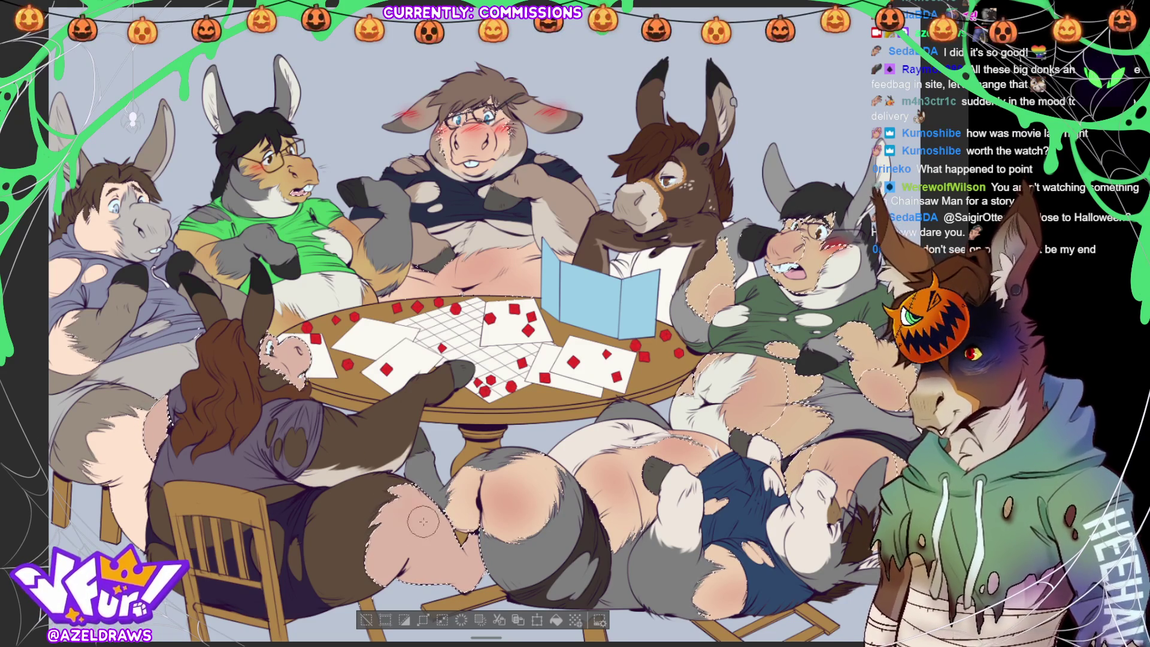
left_click_drag(395, 548, 378, 570)
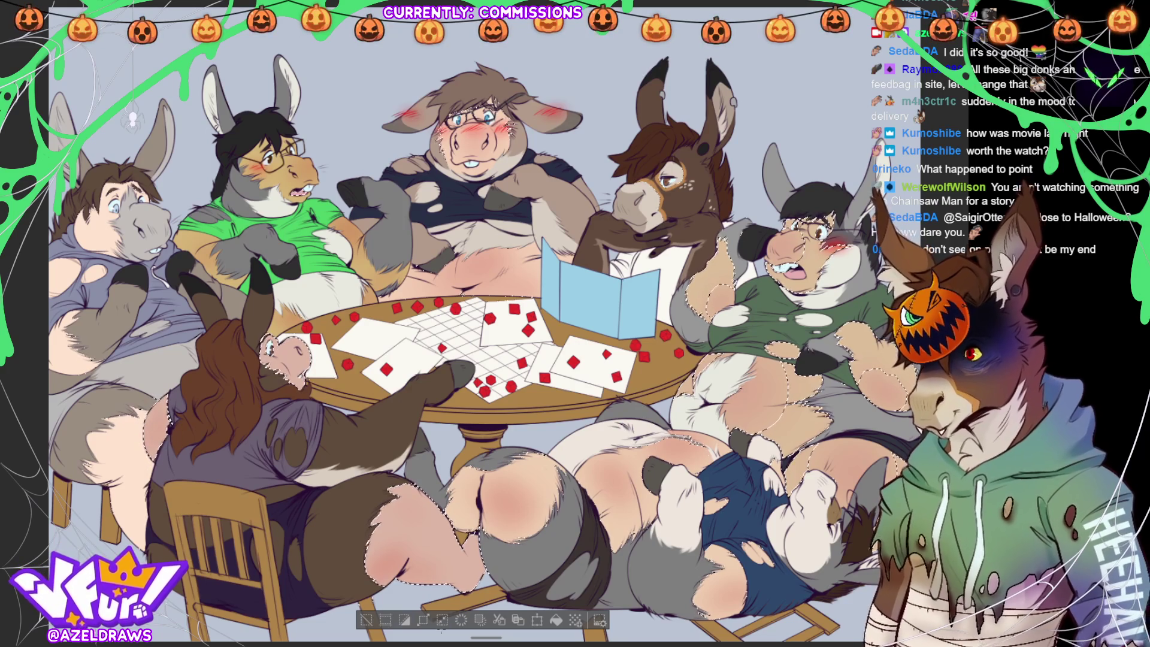
- Deselect, Auto Select the left donkey's pale fur, and begin blushing its lower body
left_click(442, 620)
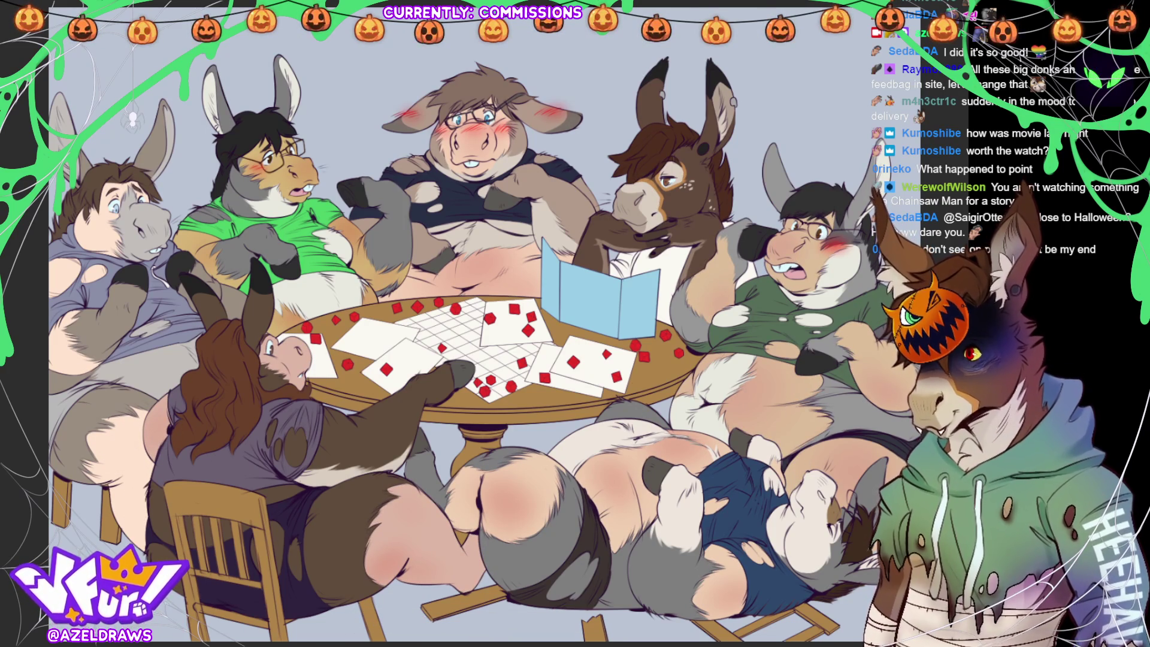
left_click(146, 335)
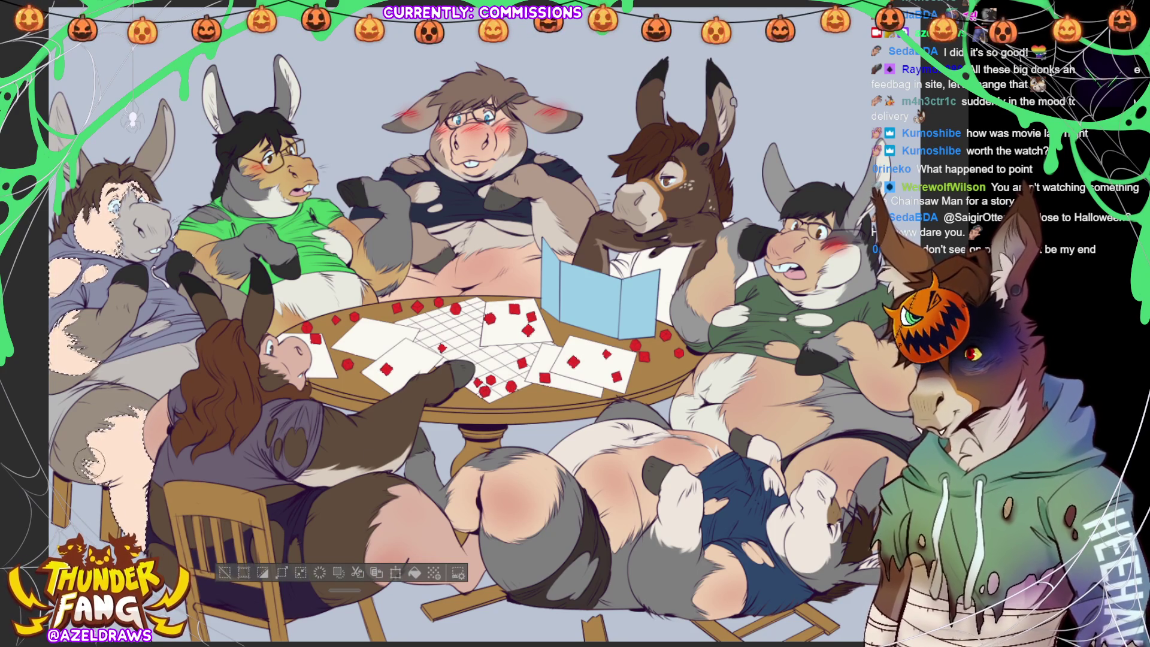
left_click_drag(131, 446, 131, 468)
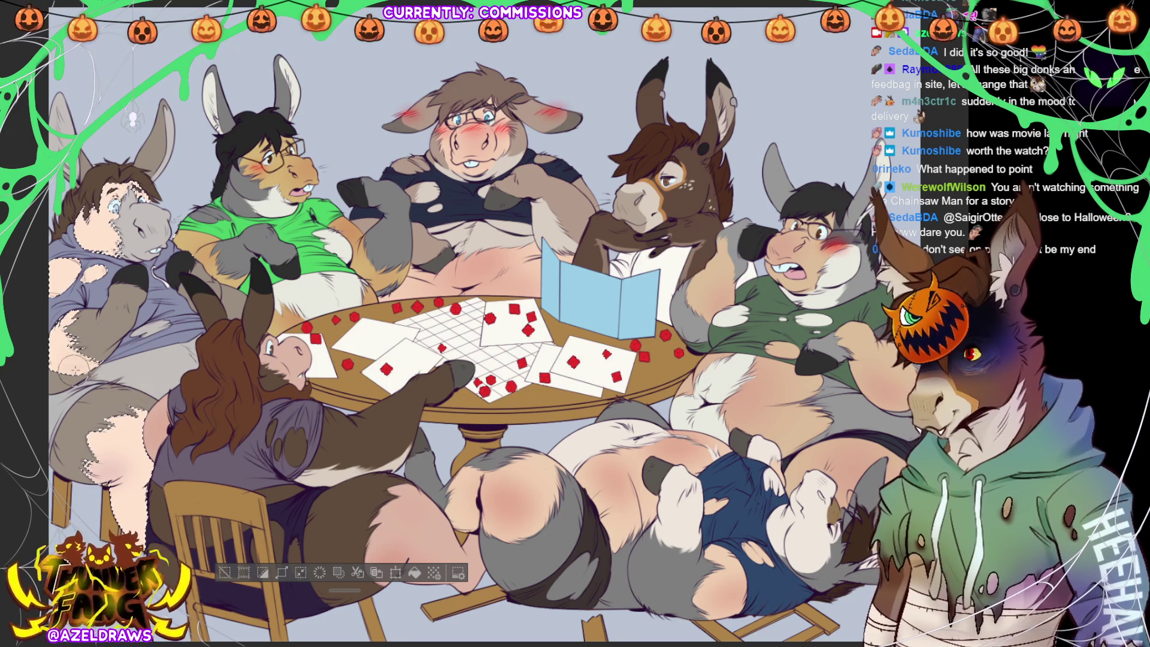
- Add pink blush to the left donkey's cheek, then deselect with Ctrl+D
mouse_move(142, 247)
left_mouse_down()
mouse_move(102, 222)
mouse_move(117, 239)
left_mouse_up()
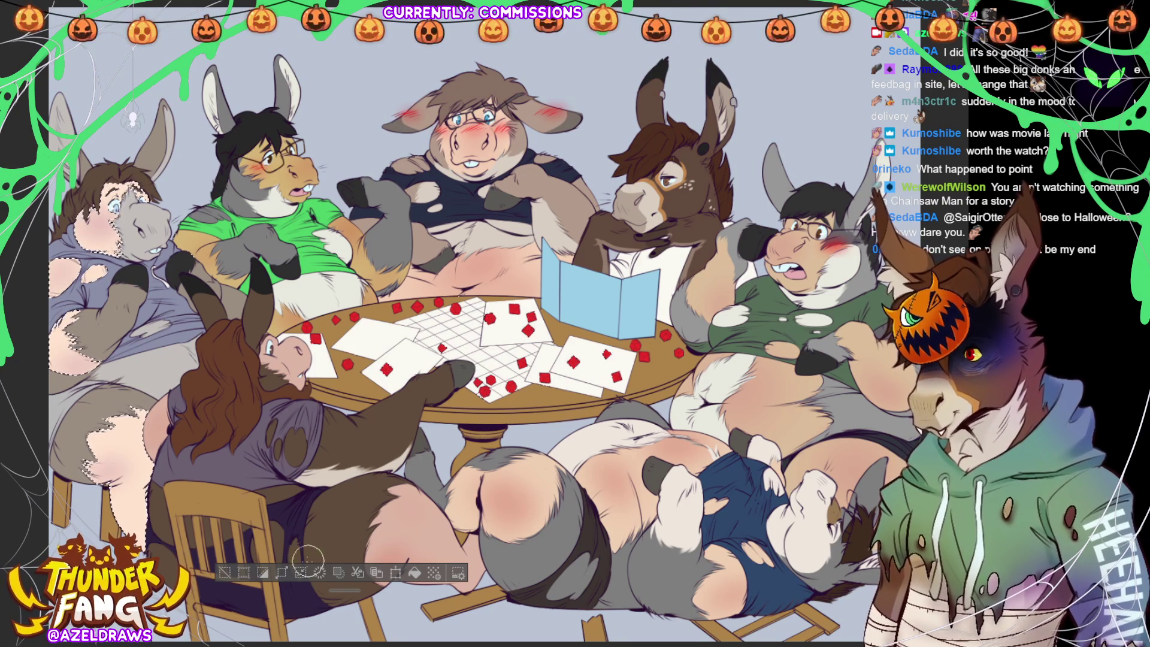
key("ctrl+d")
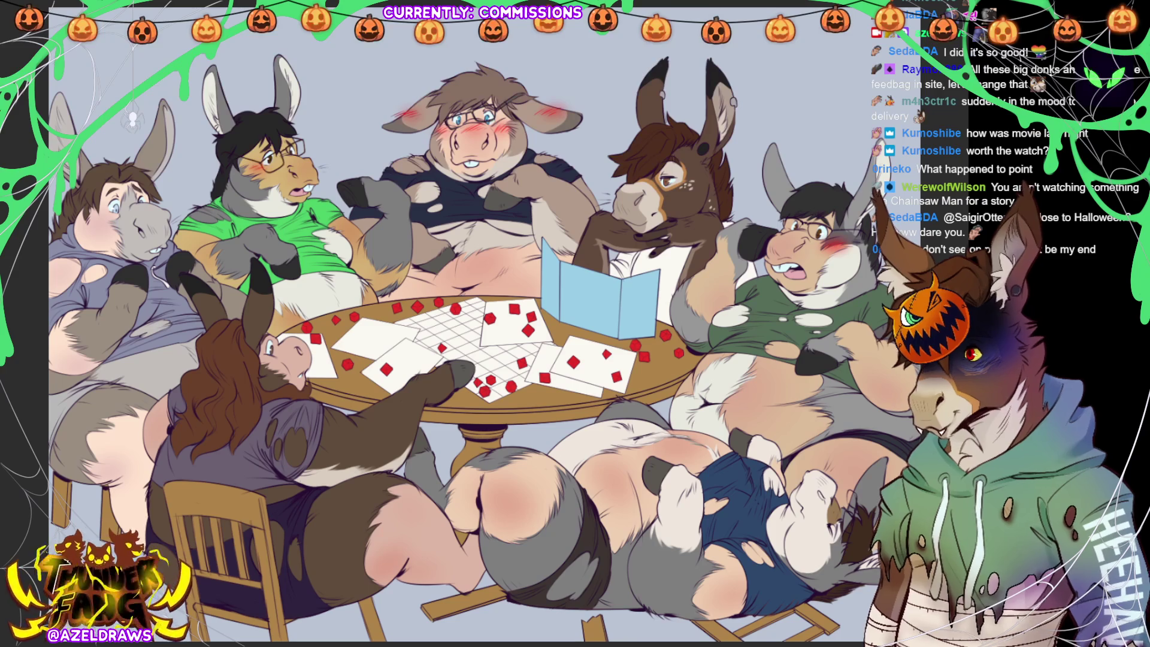